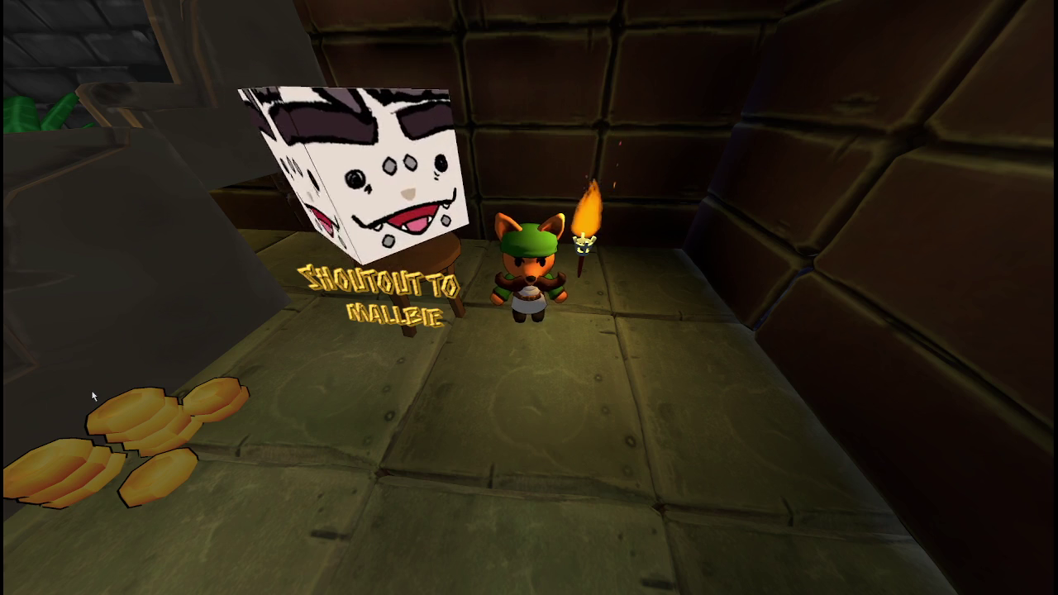
Step: Walk the fox around the room past the stool, stairs and coin stacks
key(a)
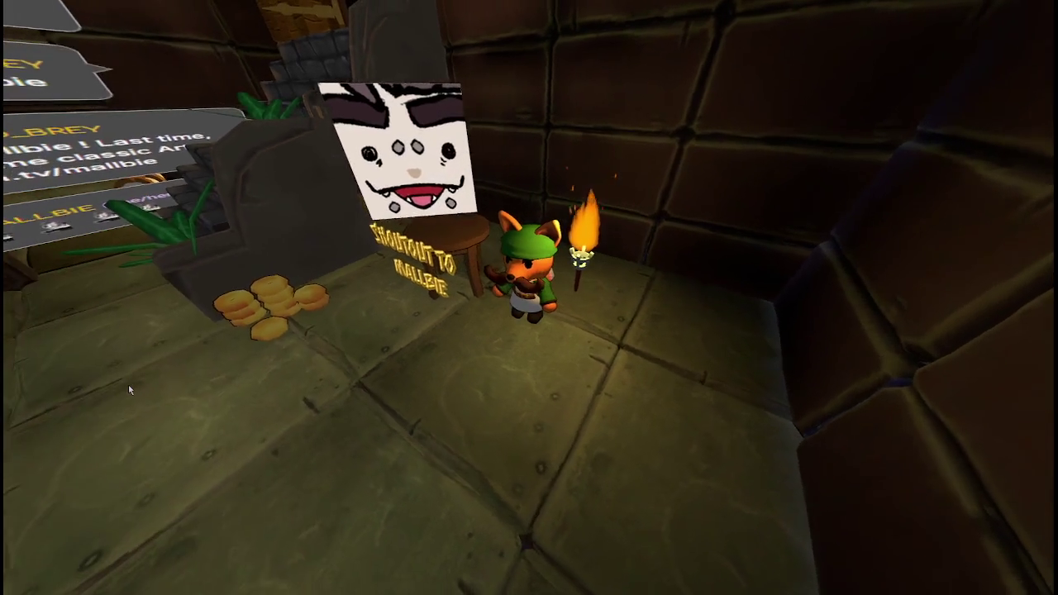
key(a)
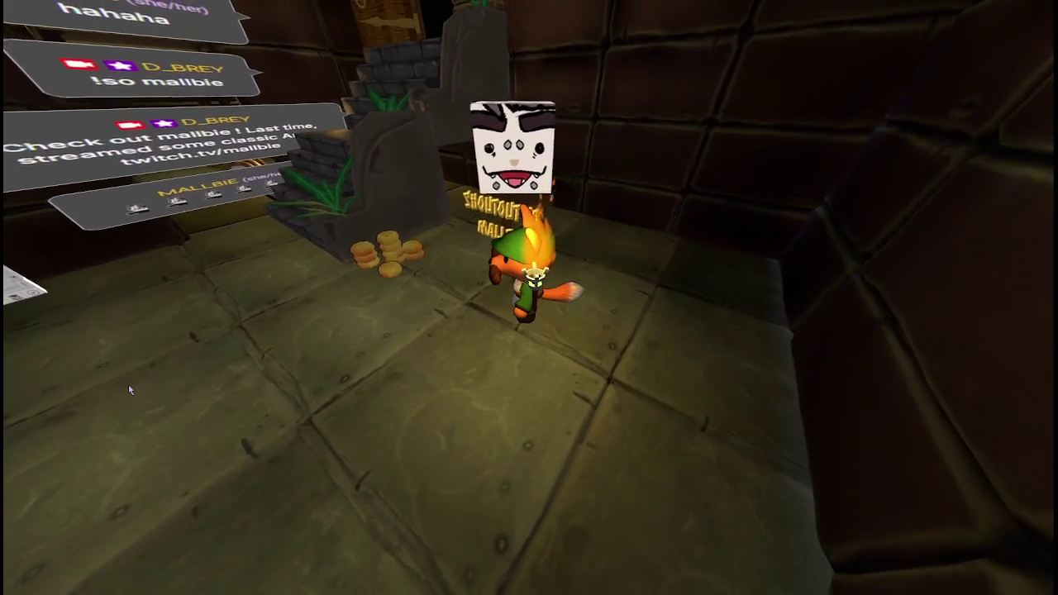
key(s)
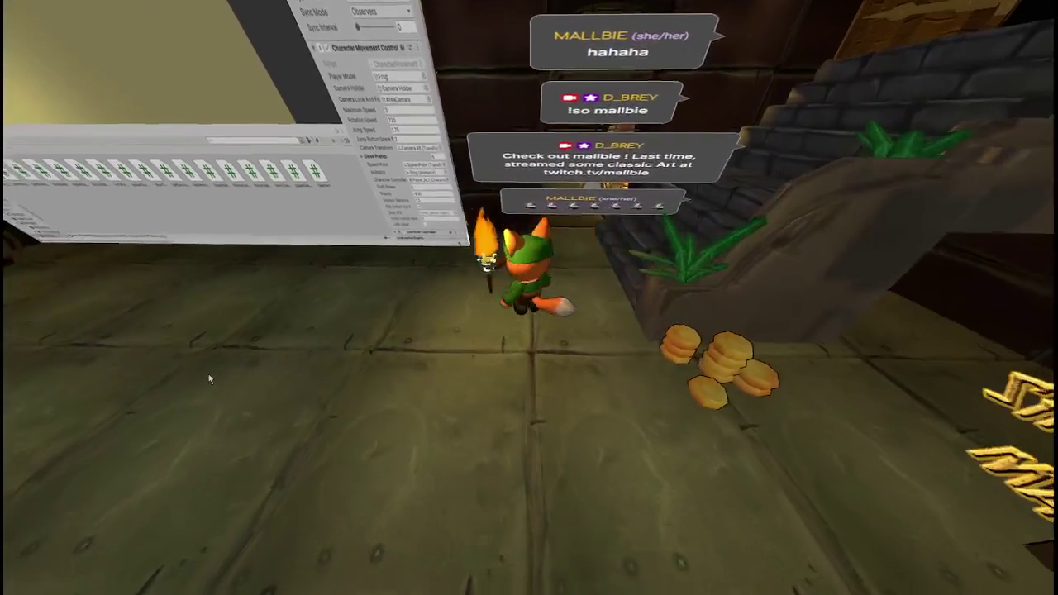
key(s)
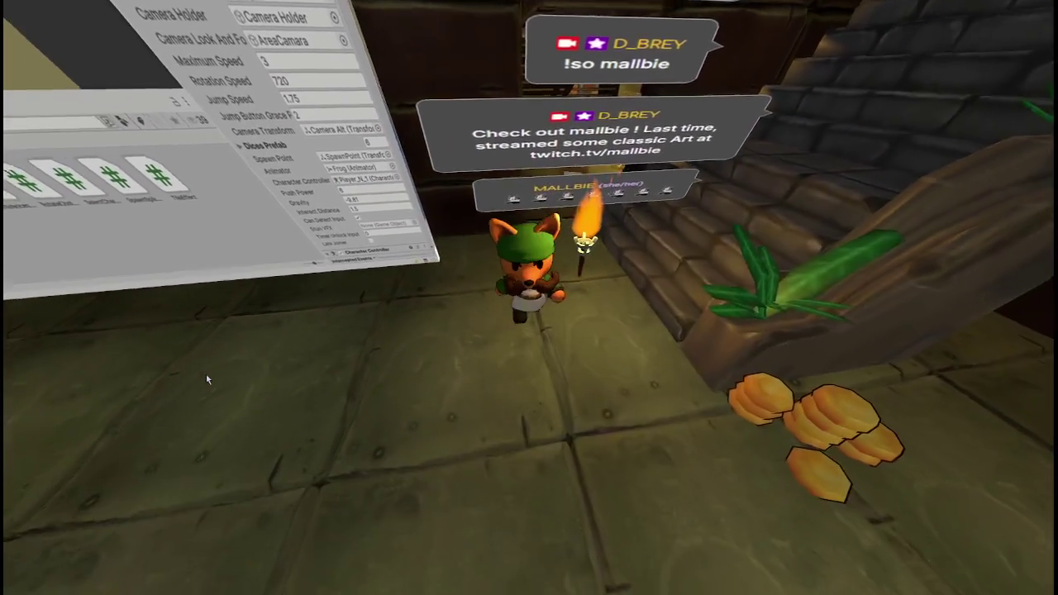
key(w)
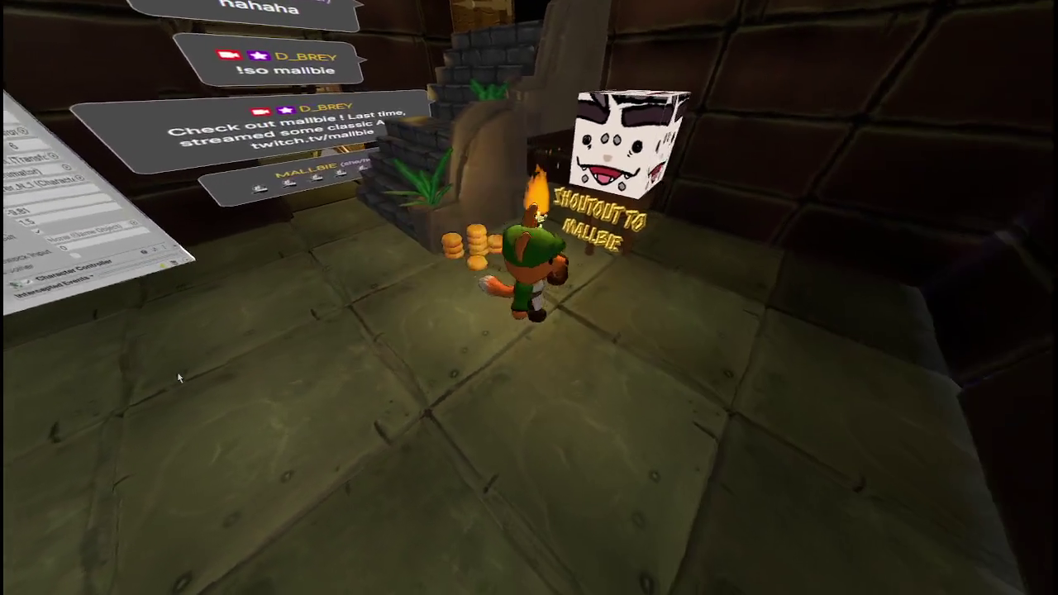
key(s)
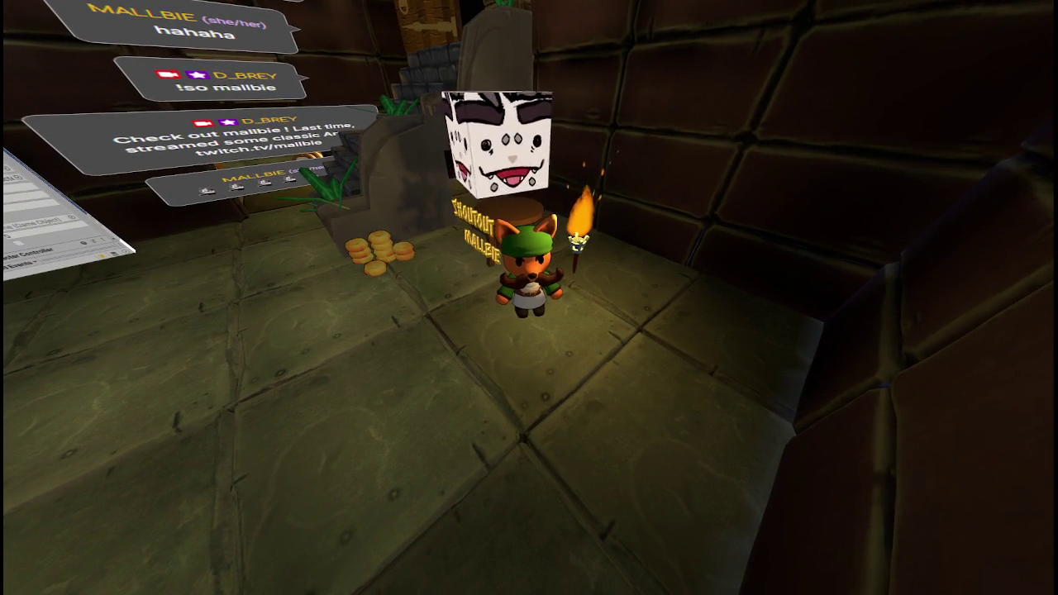
key(a)
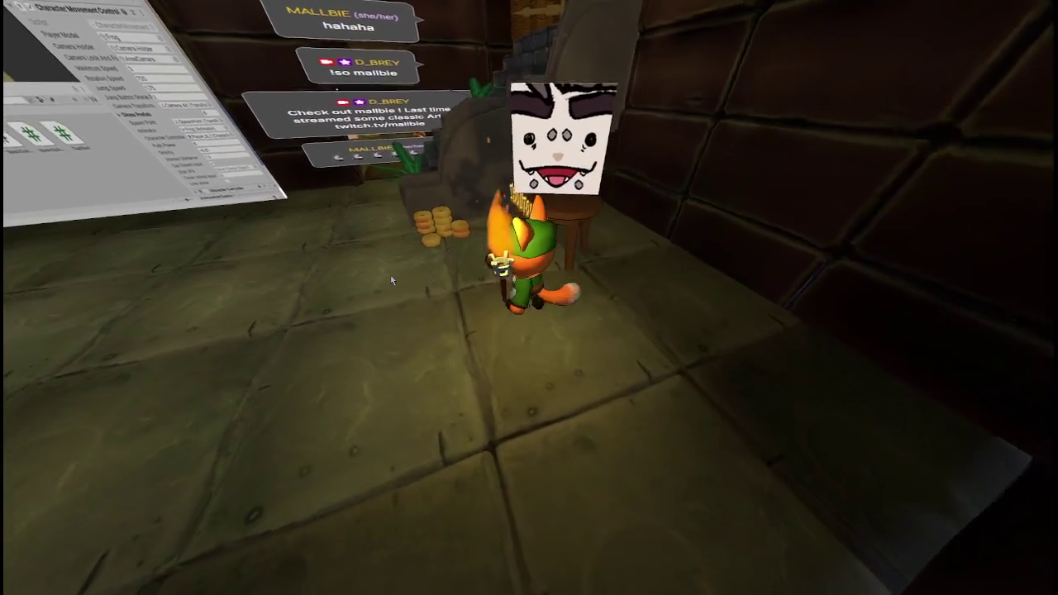
key(s)
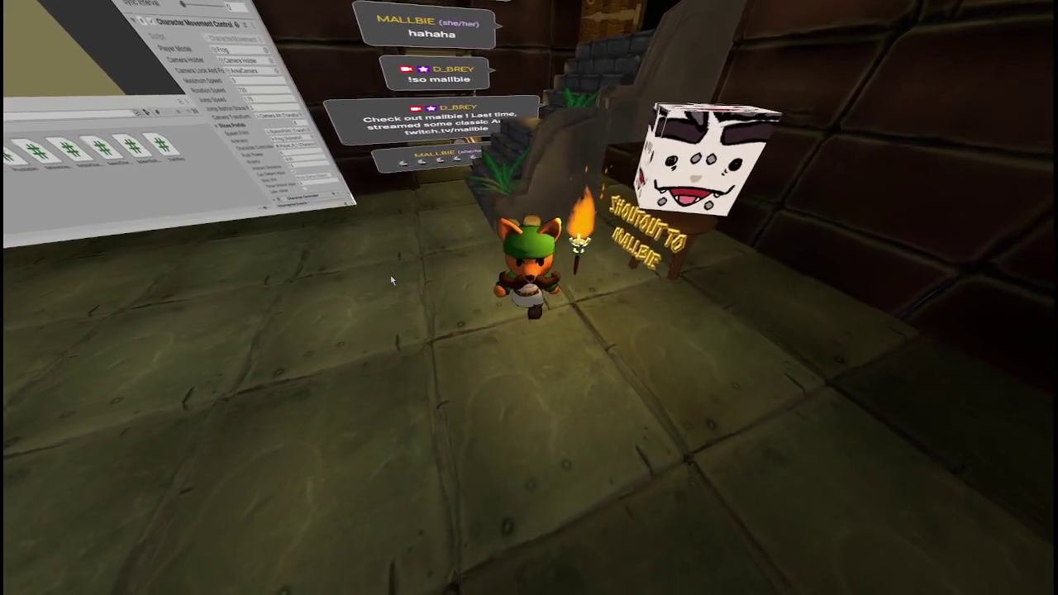
key(d)
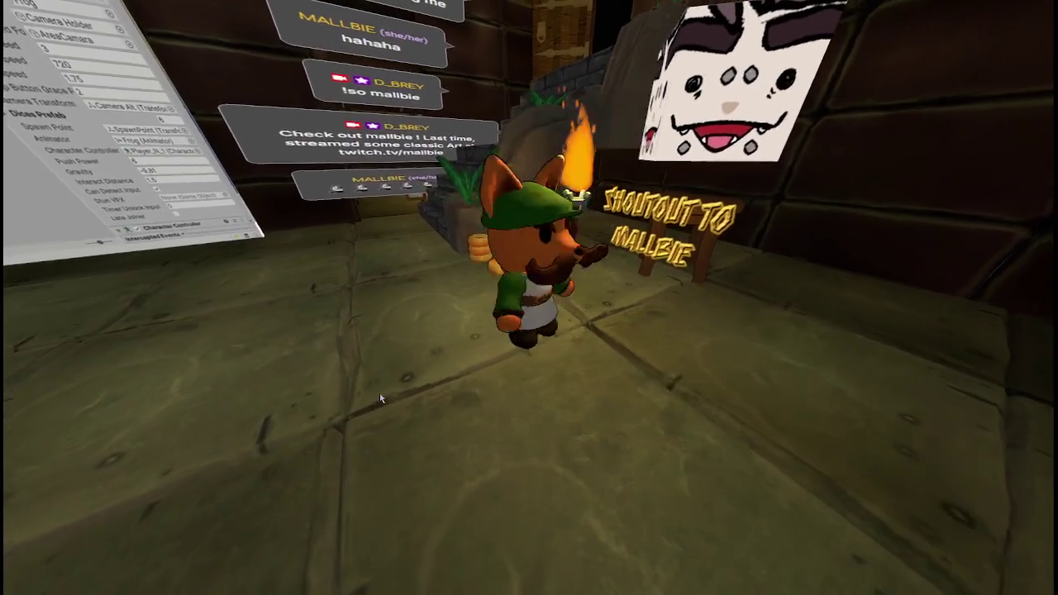
key(s)
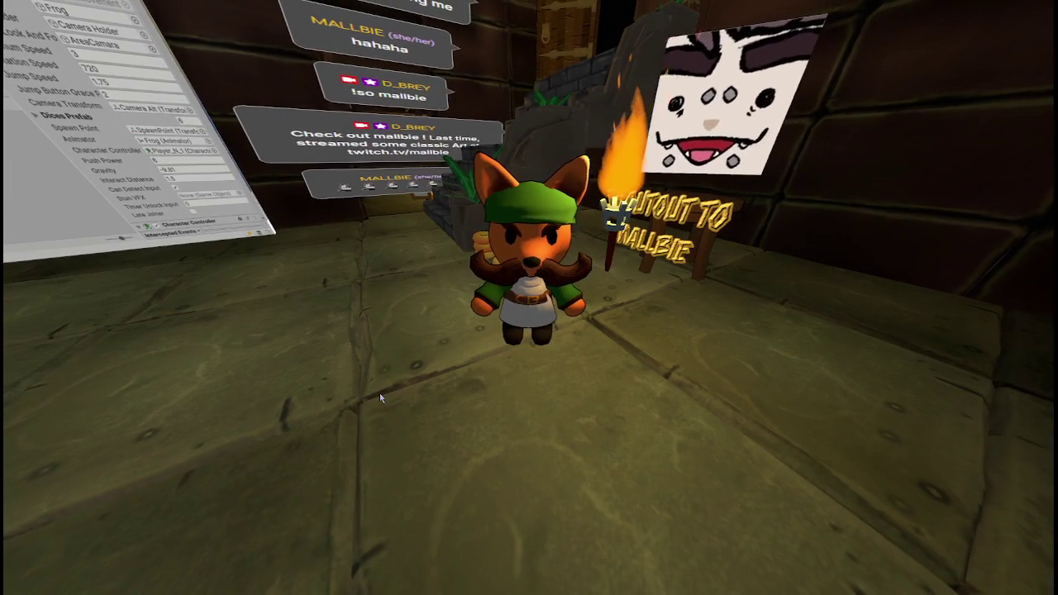
Step: Take the burning torch, plant it upright by the wall, then pick it back up
key(w)
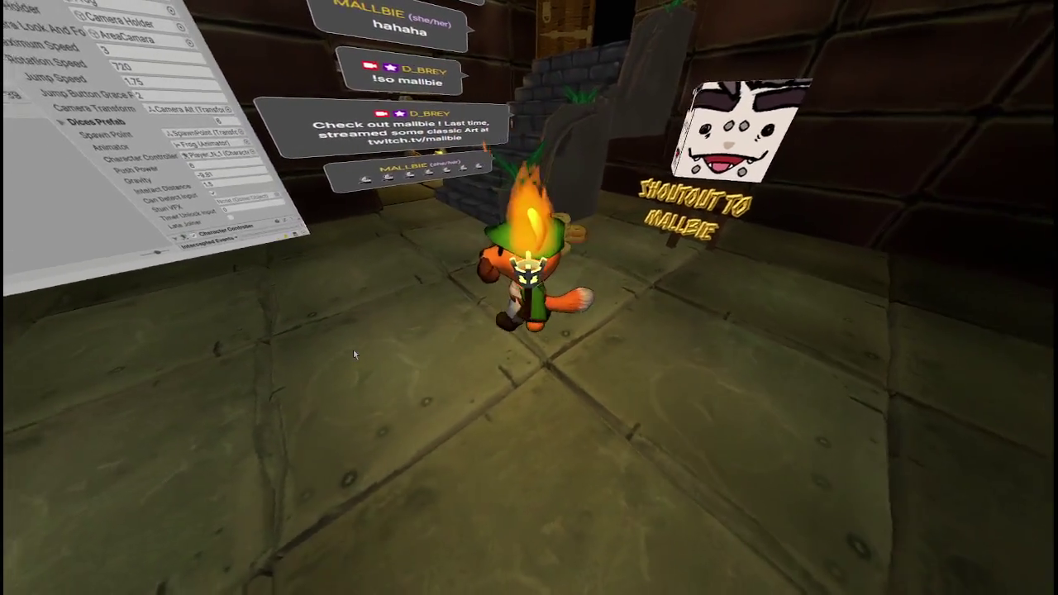
key(s)
key(e)
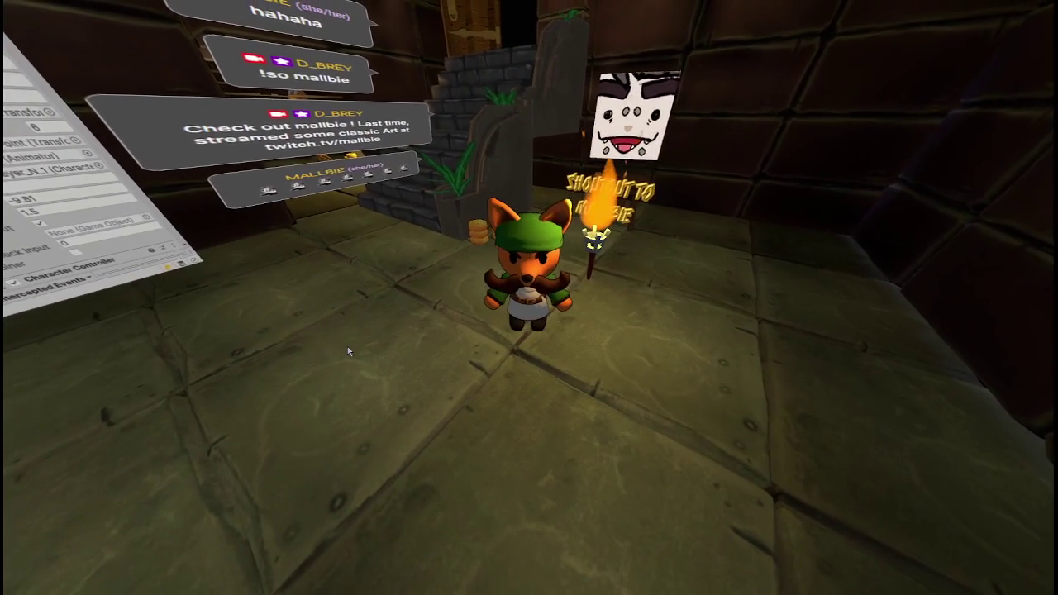
key(w)
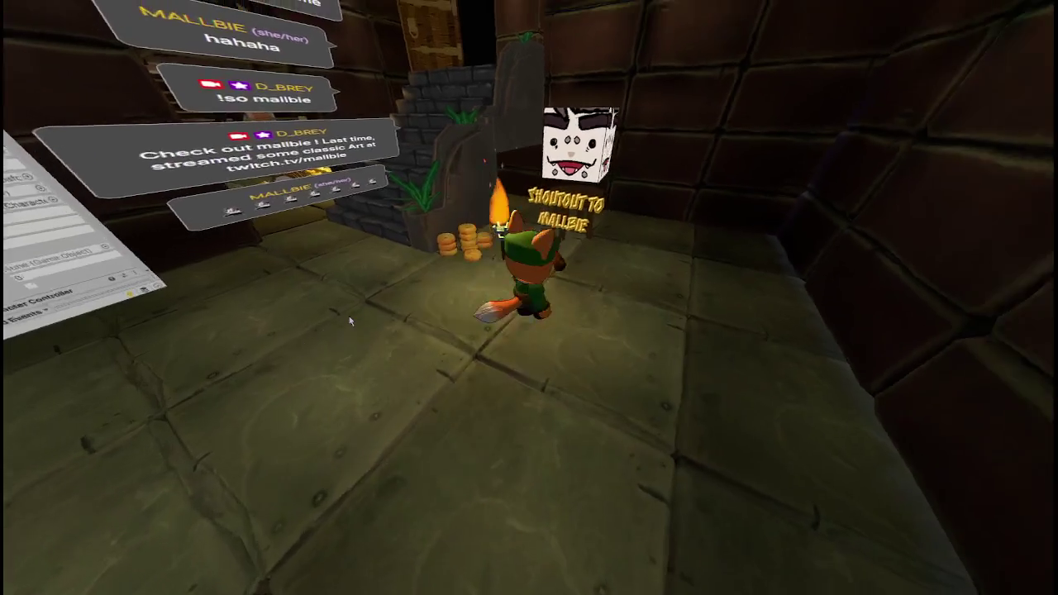
key(e)
key(s)
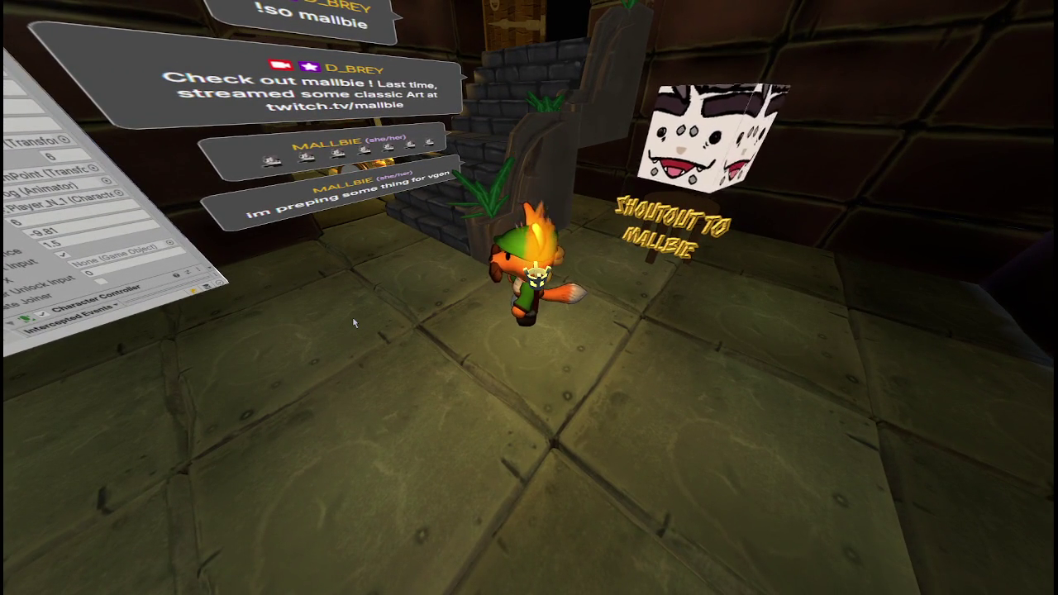
Step: Walk the fox toward the stairs, then right toward the floating panel
key(w)
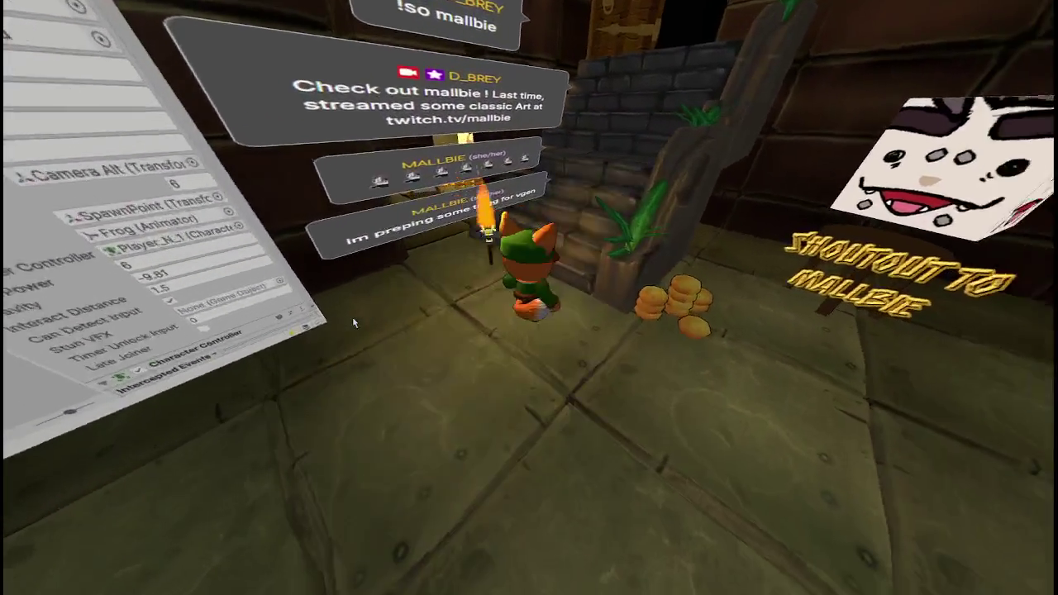
key(s)
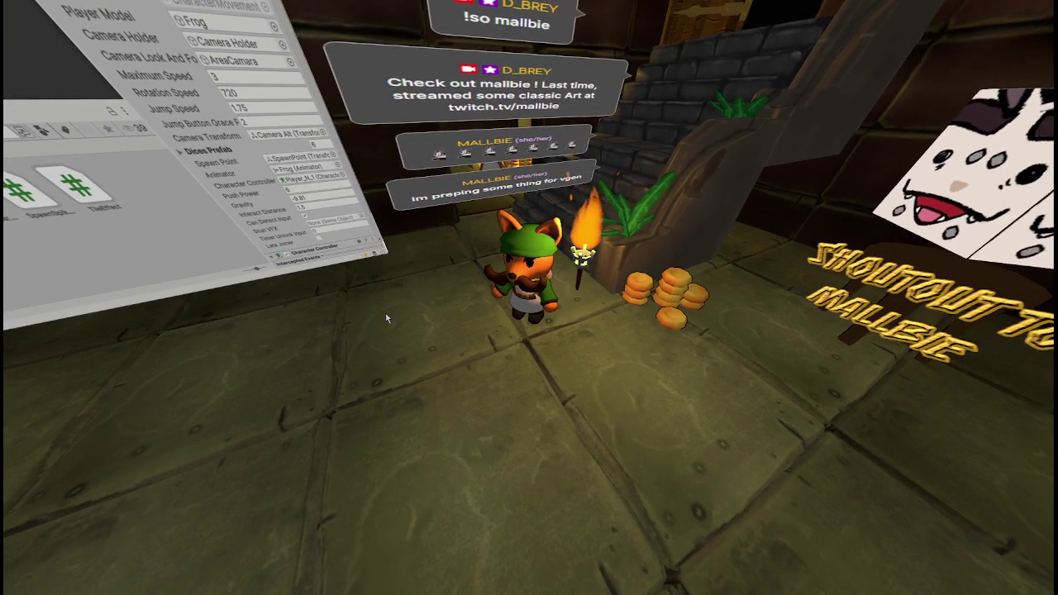
key(w)
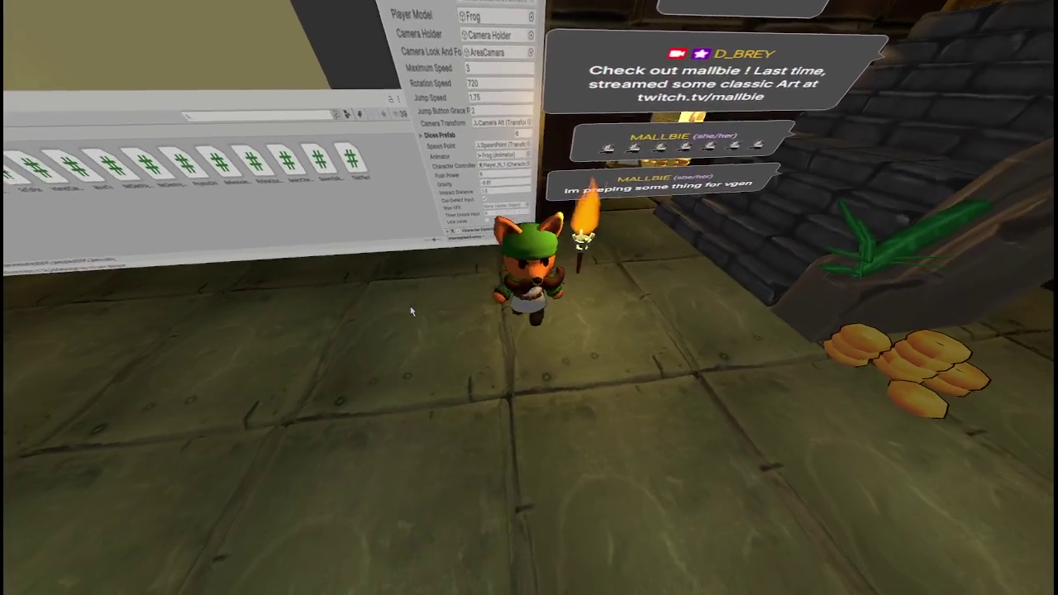
key(d)
key(w)
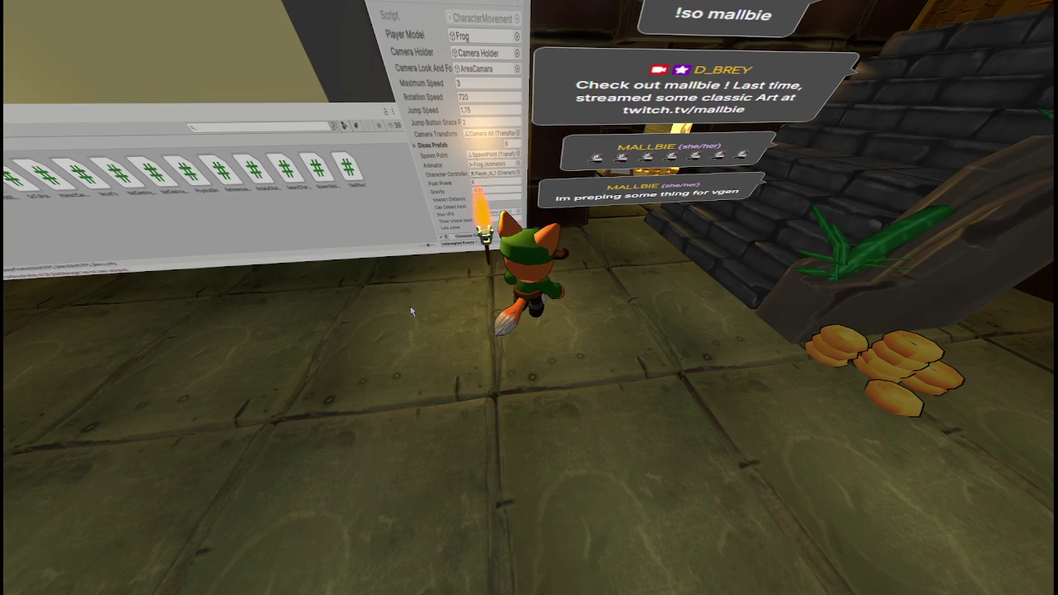
key(s)
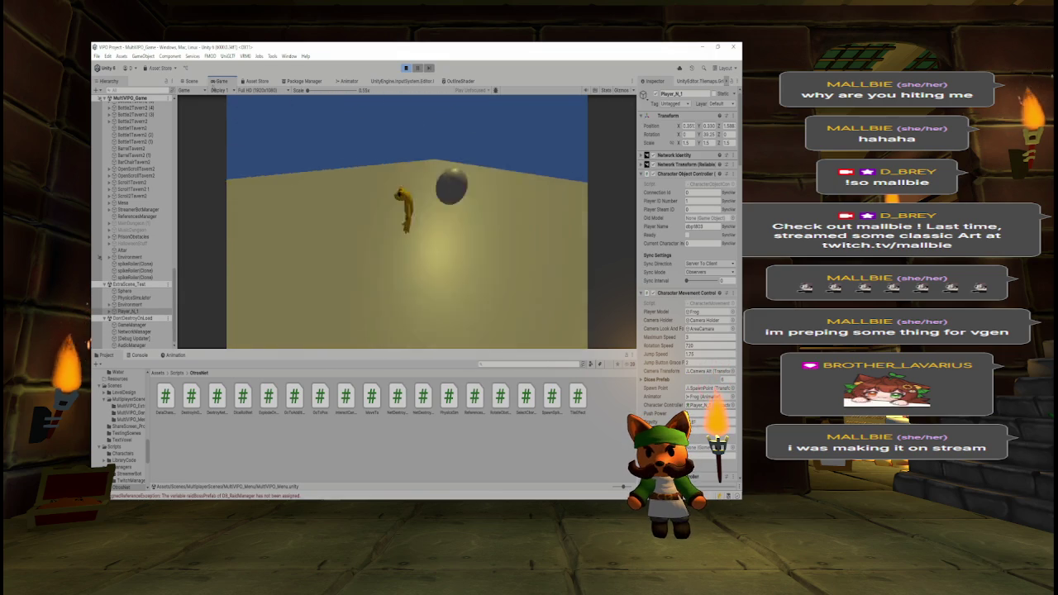
Step: In the Scene view, select Sphere, then frame the PhysicsSimulator object
click(191, 81)
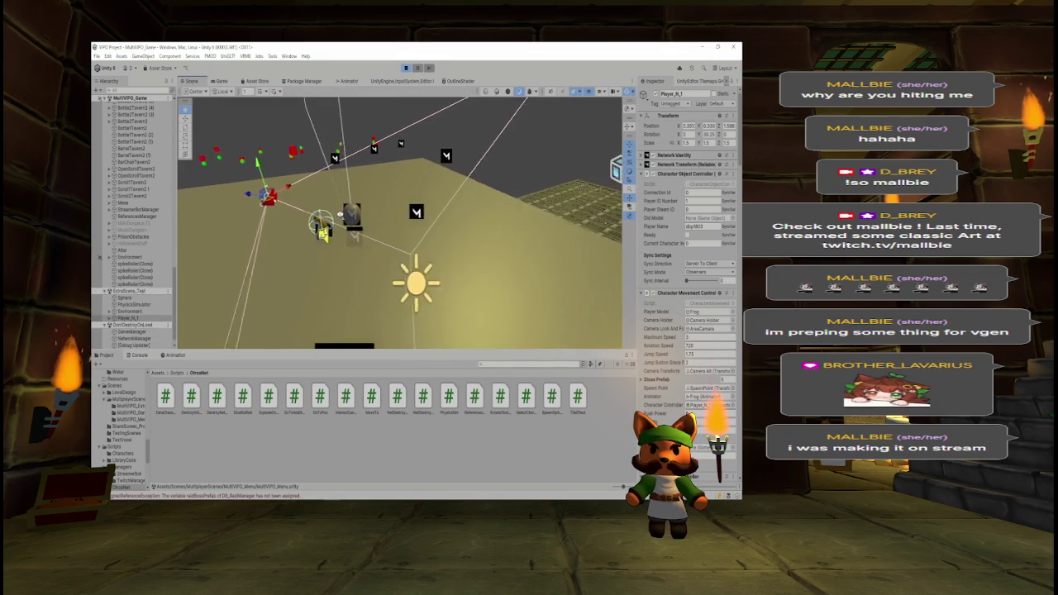
click(368, 212)
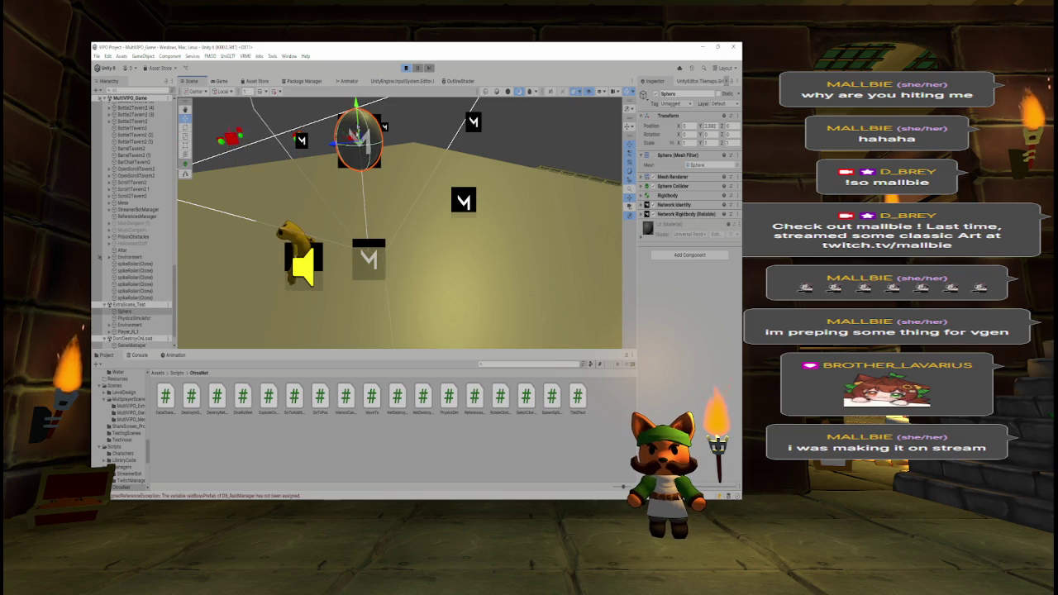
click(135, 311)
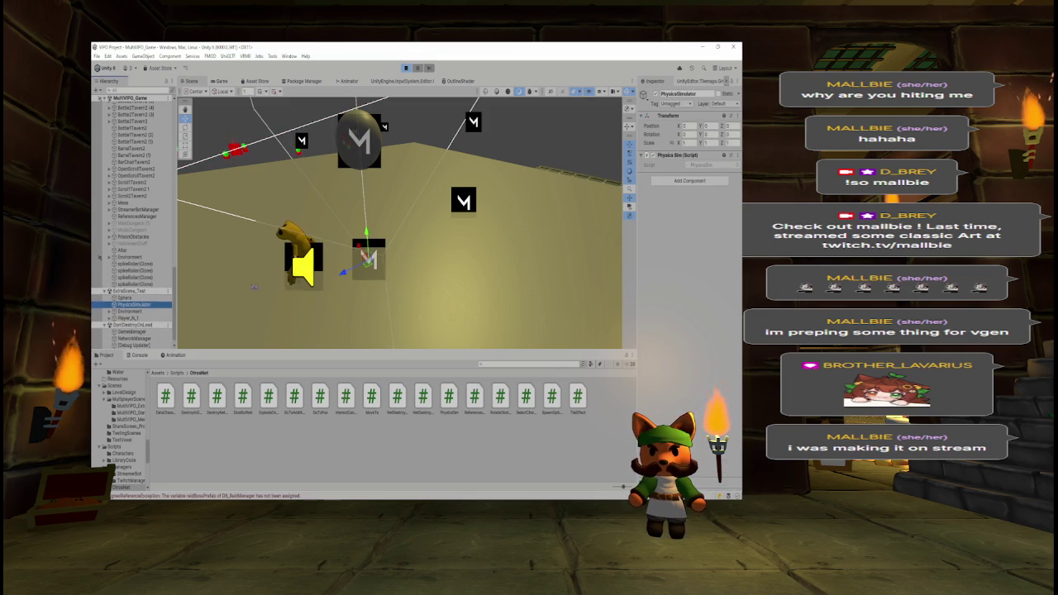
key(f)
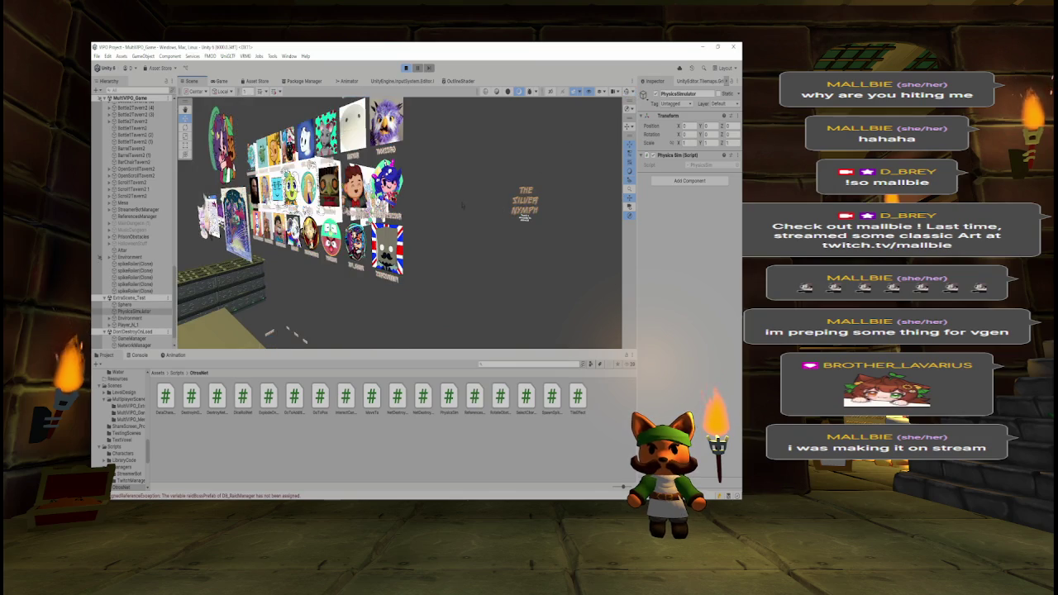
Step: Fly the scene camera past the image wall toward the RAID ROOM text, then switch to the browser
mouse_move(476, 201)
mouse_down()
mouse_move(376, 212)
mouse_move(423, 214)
mouse_up()
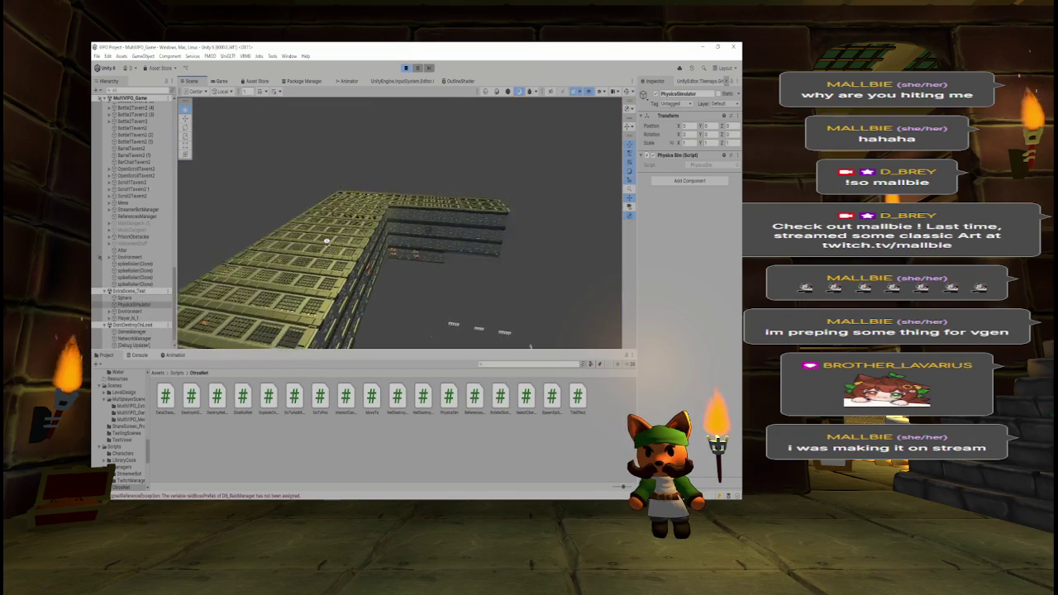
mouse_move(383, 236)
mouse_down()
mouse_move(157, 234)
mouse_move(551, 215)
mouse_move(514, 210)
mouse_up()
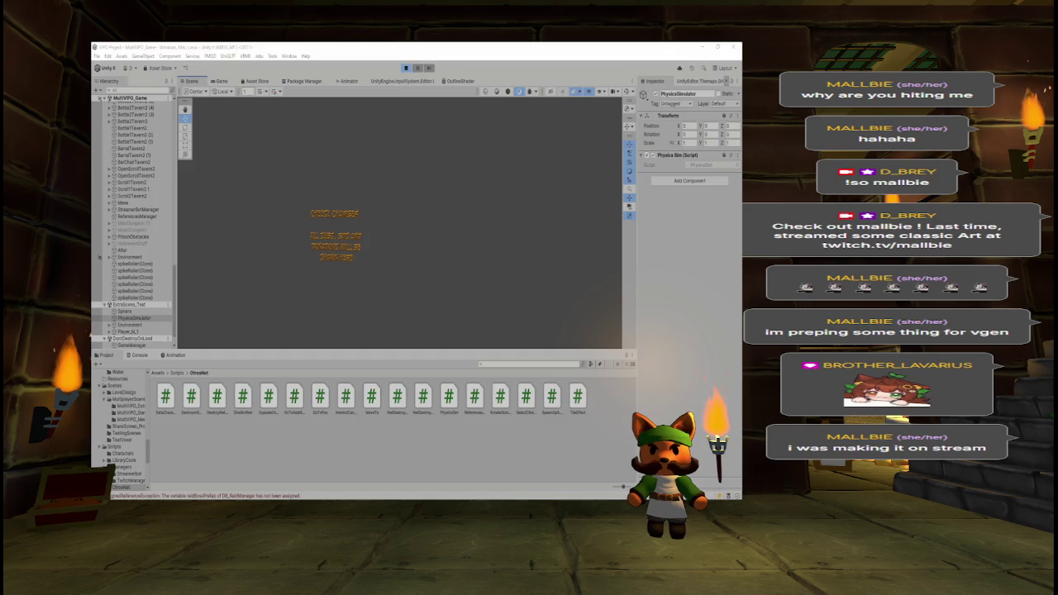
key(alt+Tab)
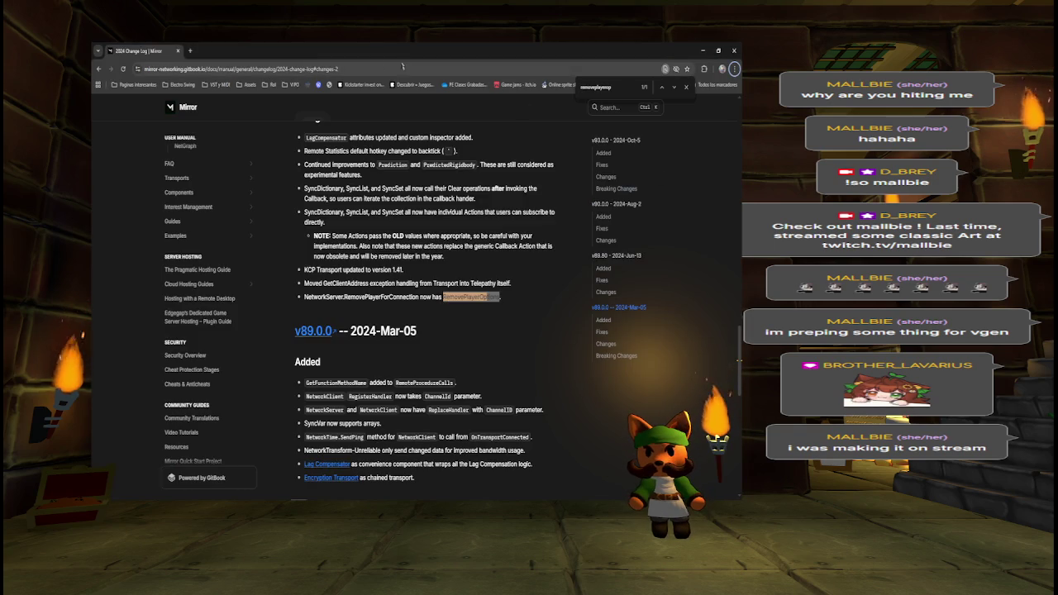
Step: Open the streamer's twitch.tv channel in a new tab and play a broadcast fullscreen
key(ctrl+t)
text(twitch.tv/mallbie)
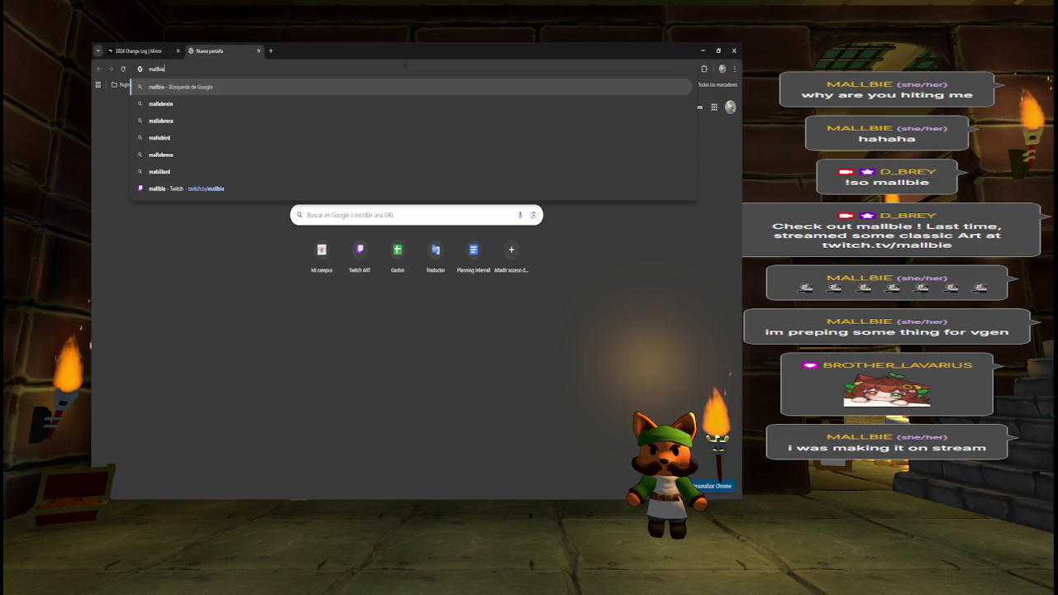
key(Return)
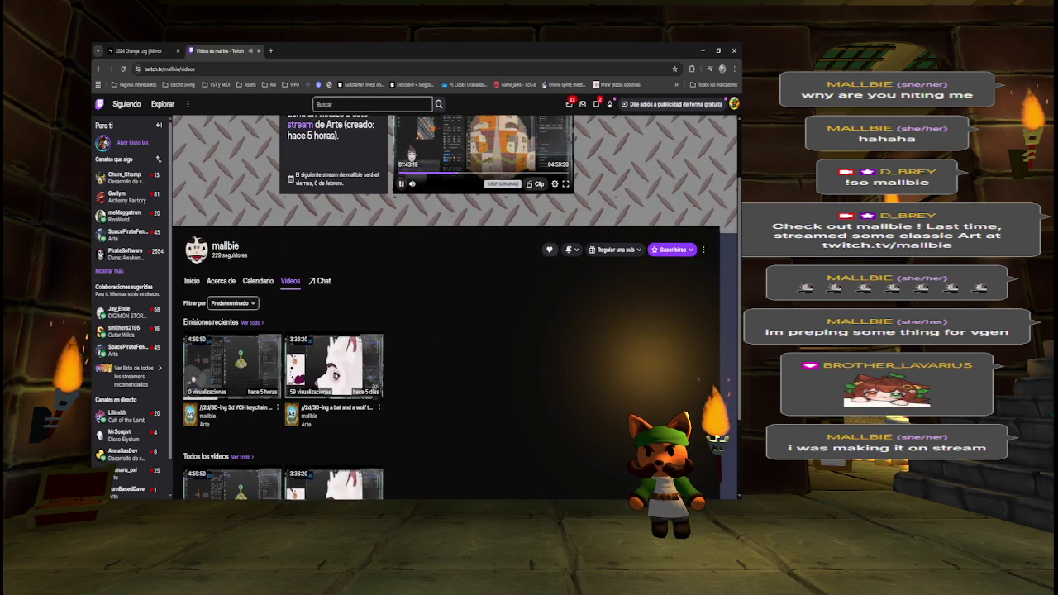
scroll(491, 248, up, 2)
click(565, 271)
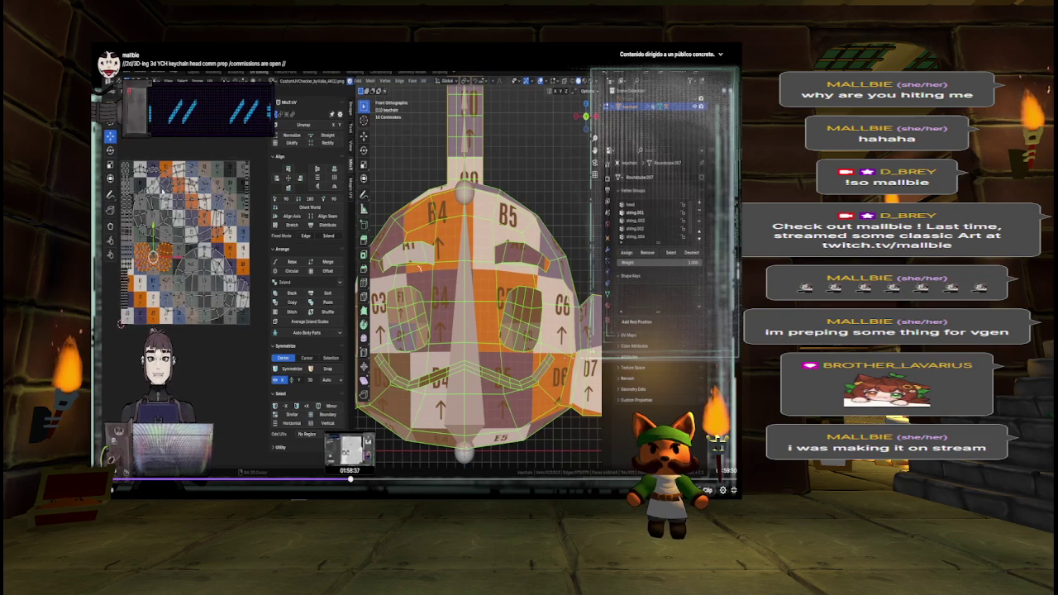
Step: Skip through the replay from 01:58:37 to the YCH keychain mesh section
click(351, 478)
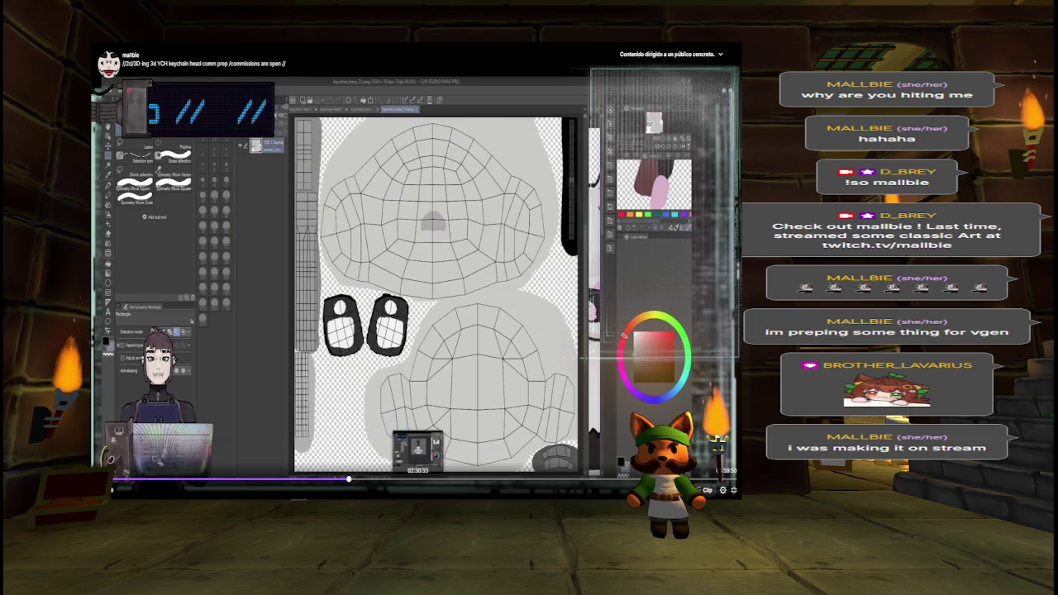
click(415, 479)
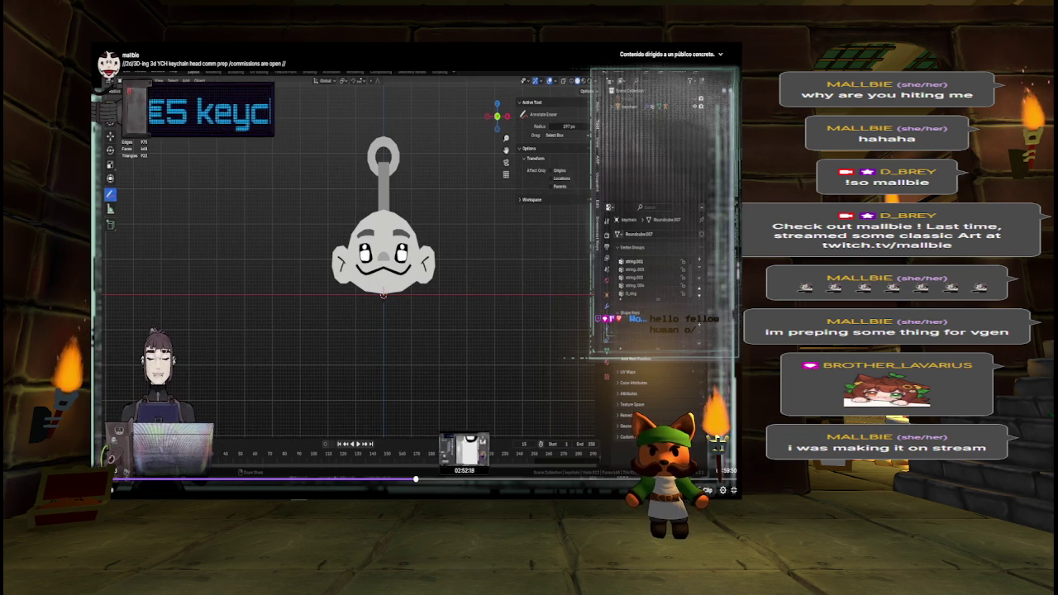
click(467, 478)
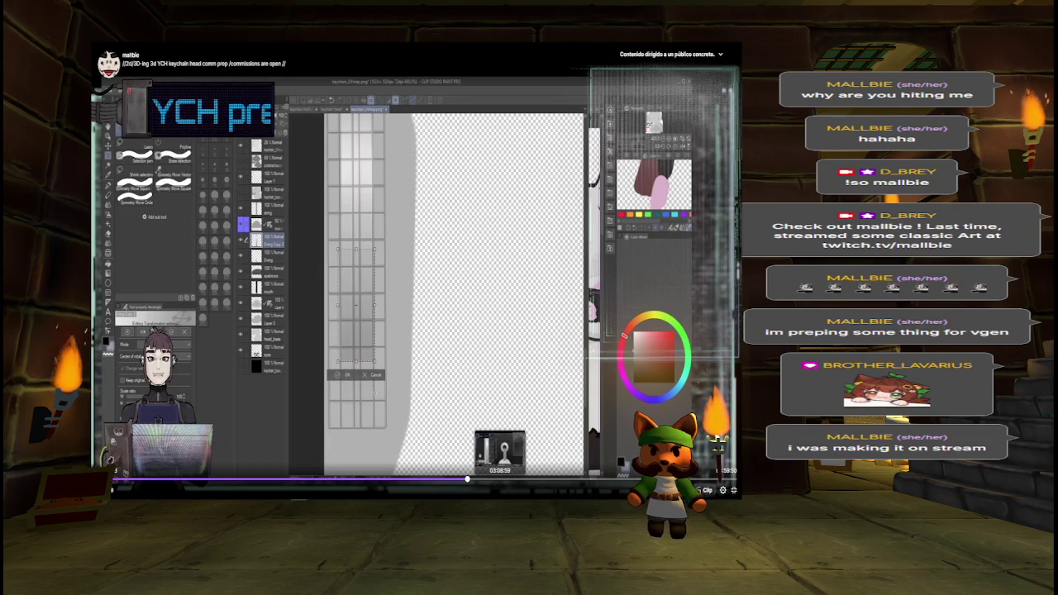
click(499, 479)
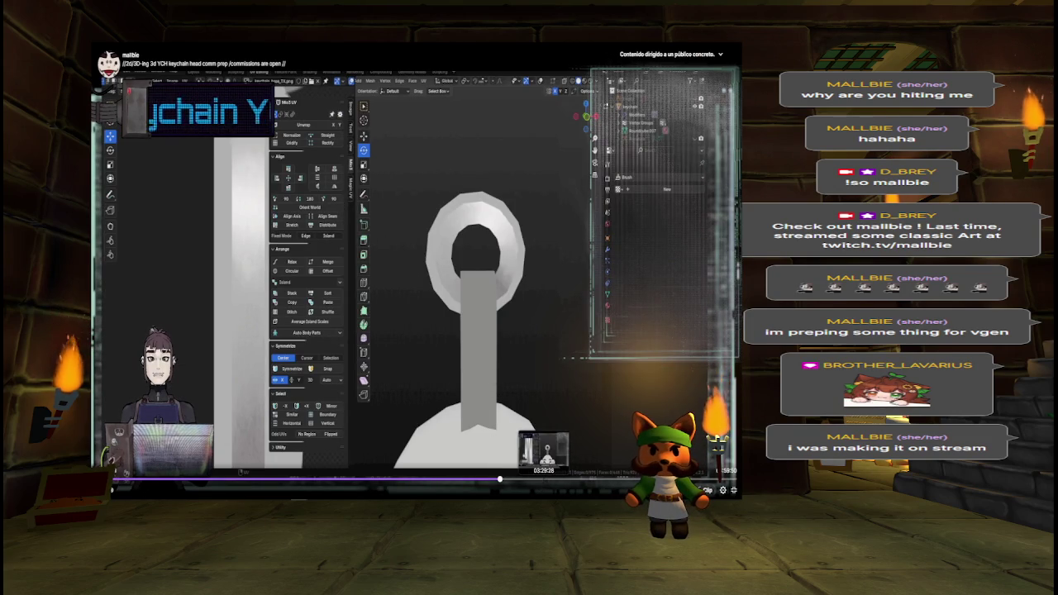
click(545, 478)
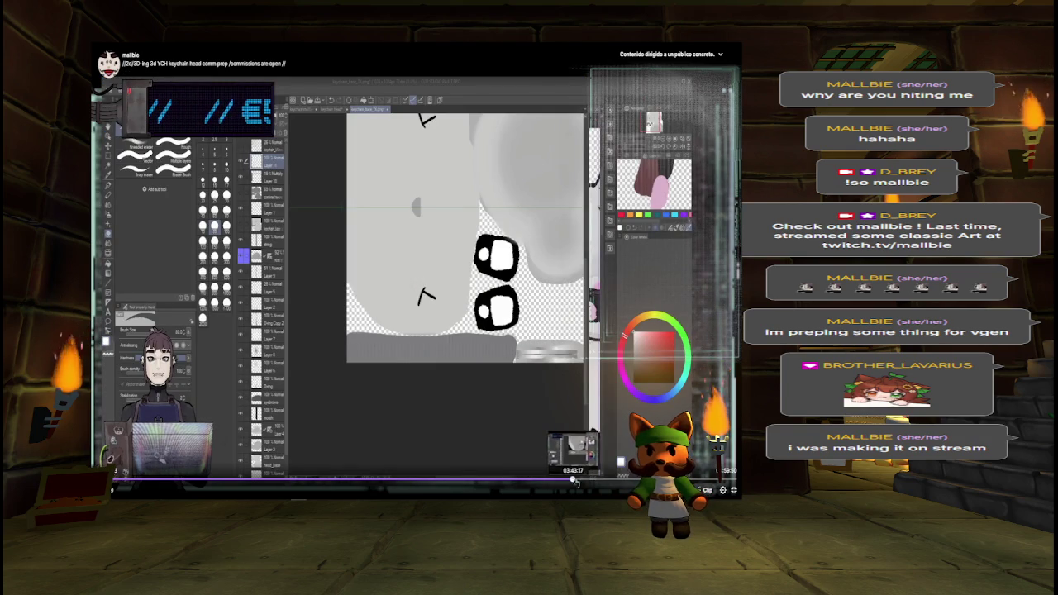
click(573, 480)
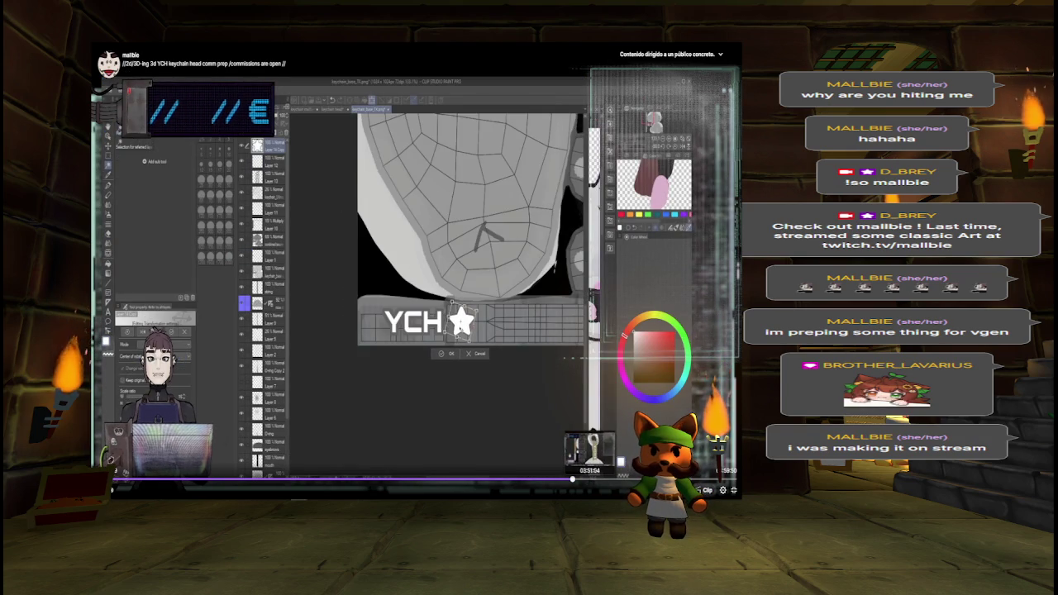
click(590, 479)
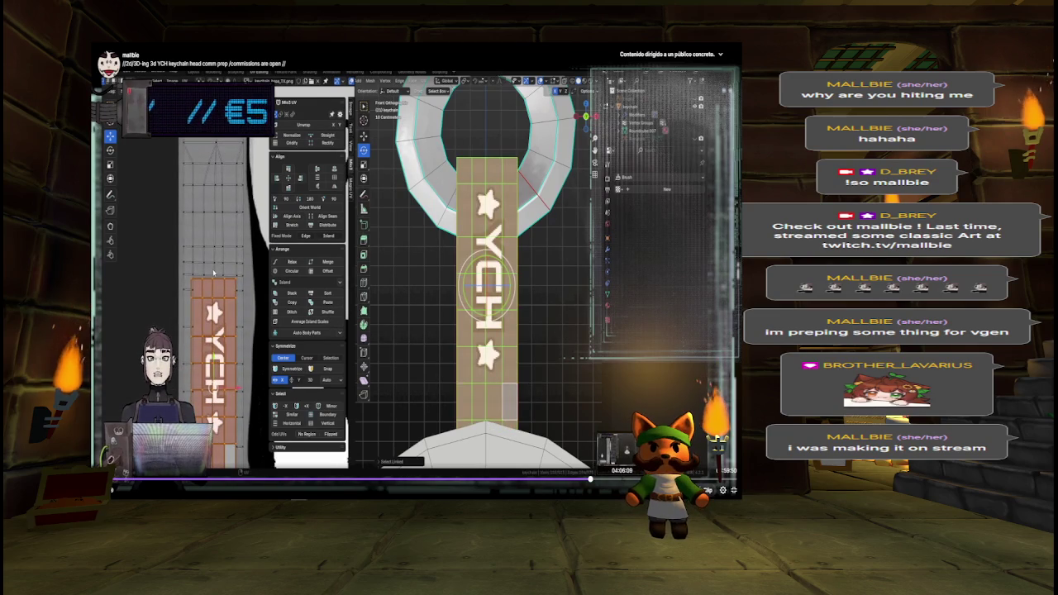
click(623, 479)
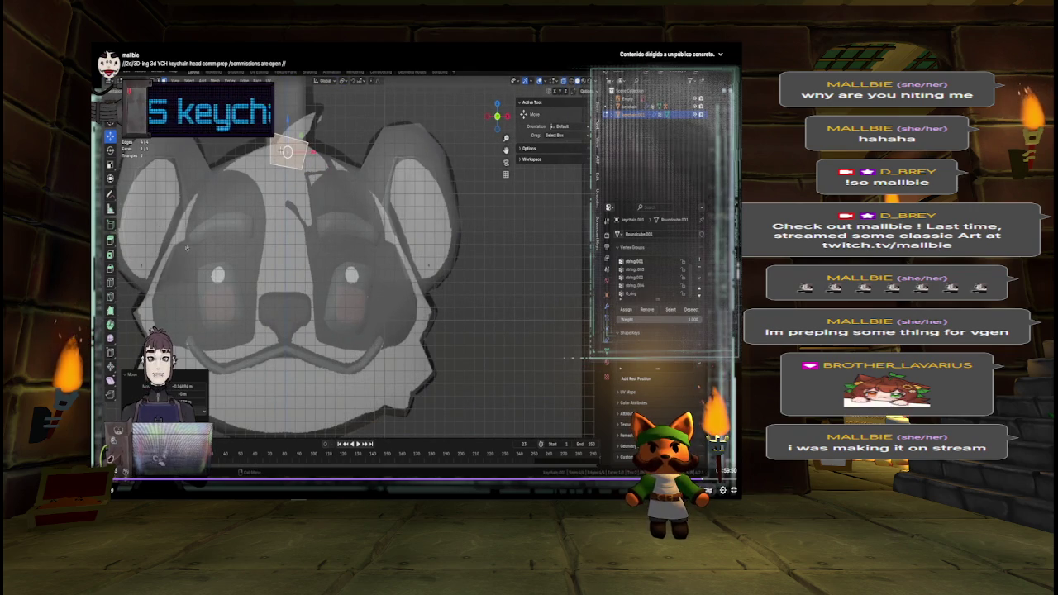
Step: Exit fullscreen, close the Twitch tab and return to Unity's scene view
key(Escape)
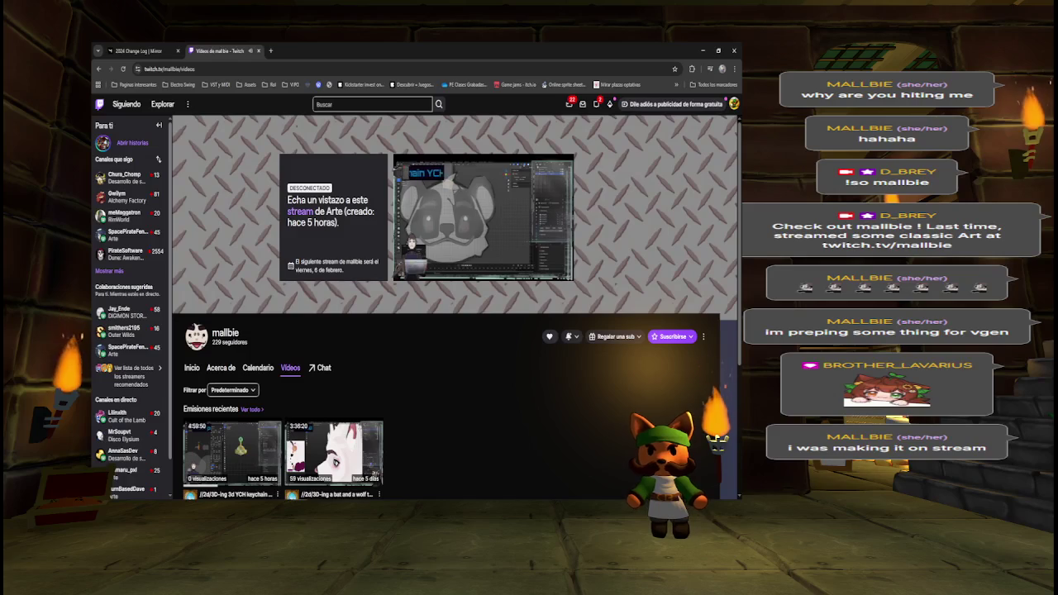
scroll(416, 357, down, 2)
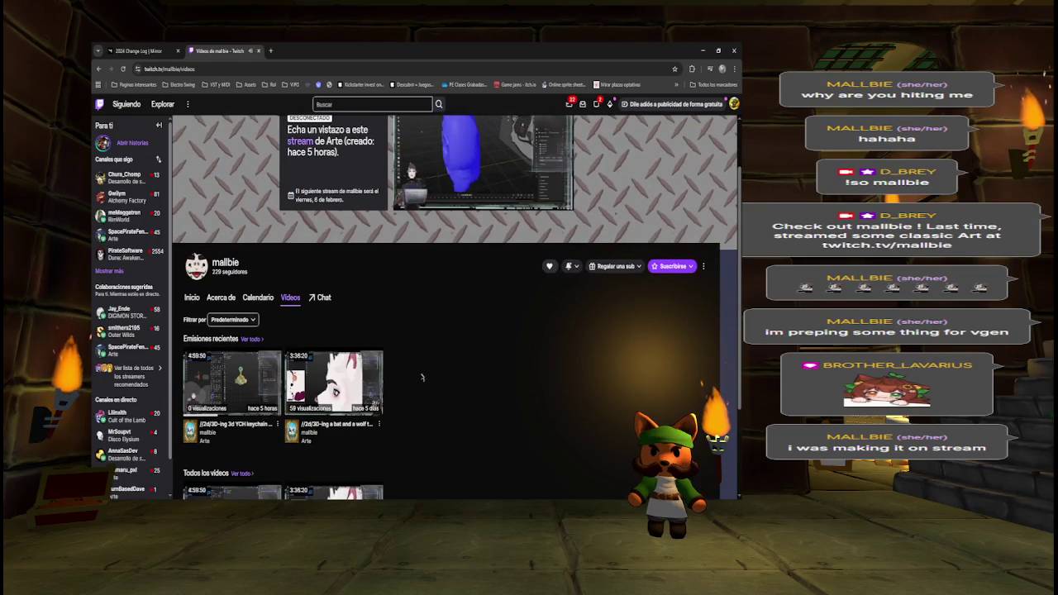
key(ctrl+w)
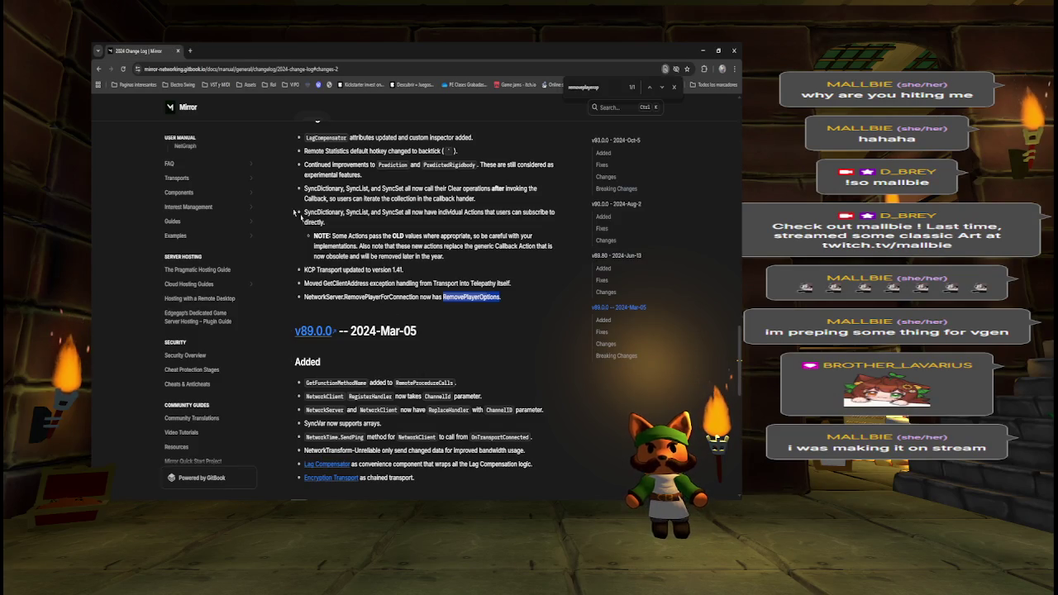
key(alt+Tab)
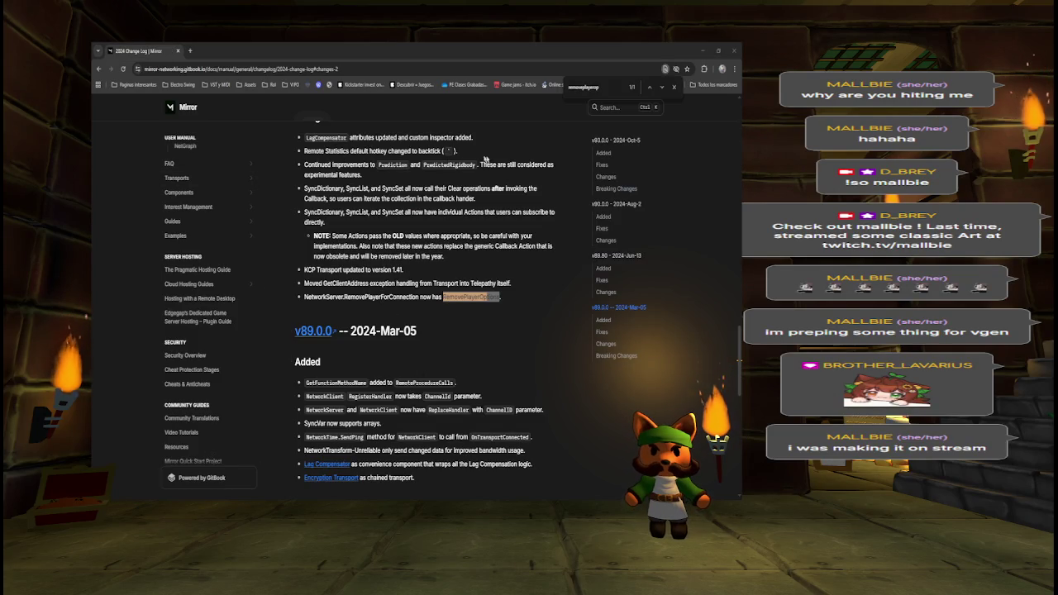
key(alt+Tab)
mouse_move(429, 207)
mouse_down()
mouse_move(350, 228)
mouse_move(335, 207)
mouse_move(279, 203)
mouse_move(539, 228)
mouse_up()
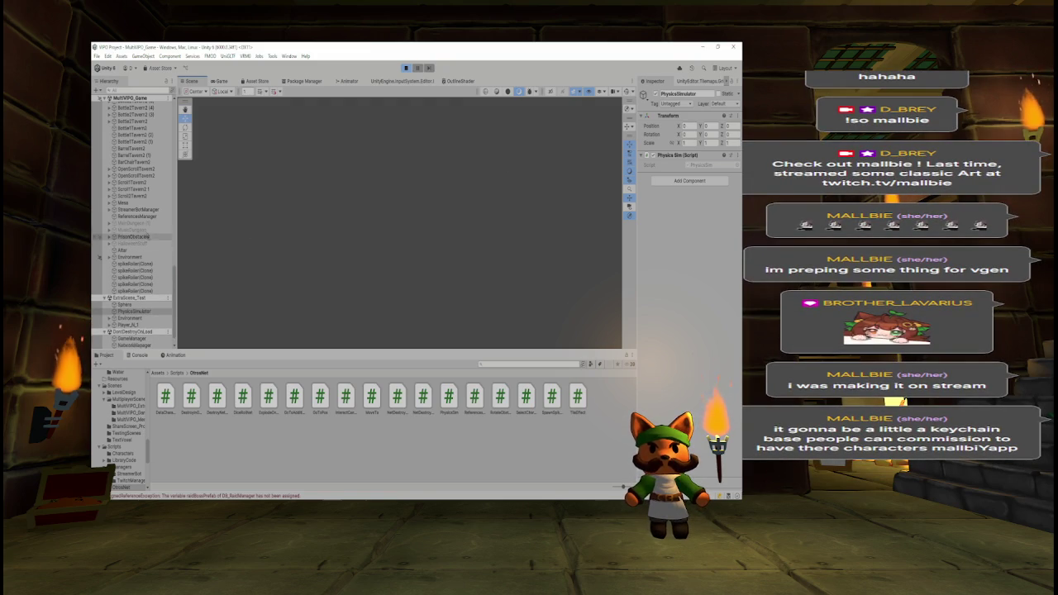
Step: Frame BottleTavern2 (2), then orbit to view the Hall of Fame wall and drawing panels
click(132, 135)
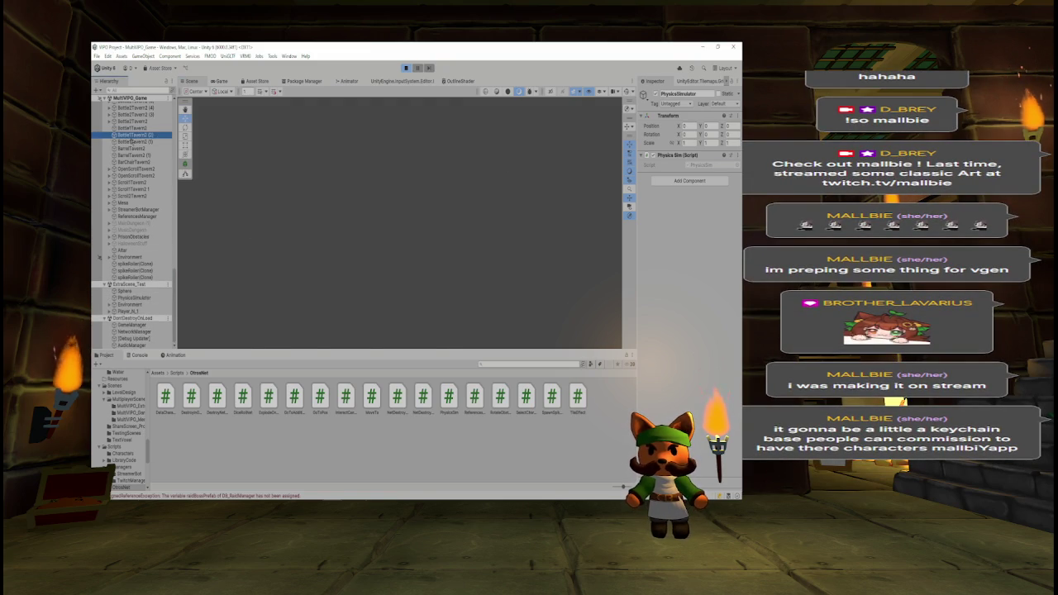
key(f)
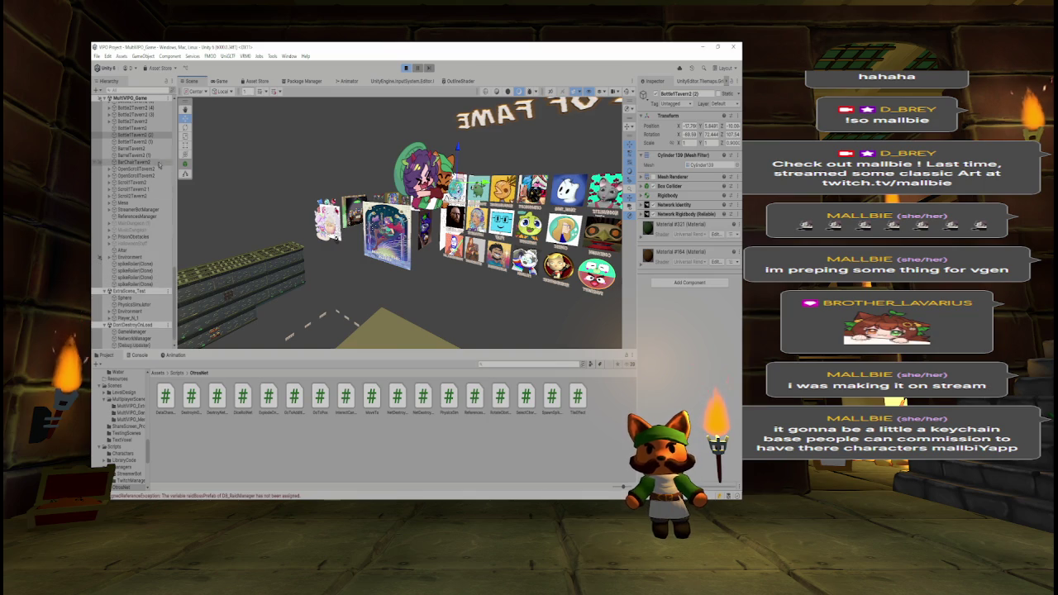
scroll(165, 256, up, 5)
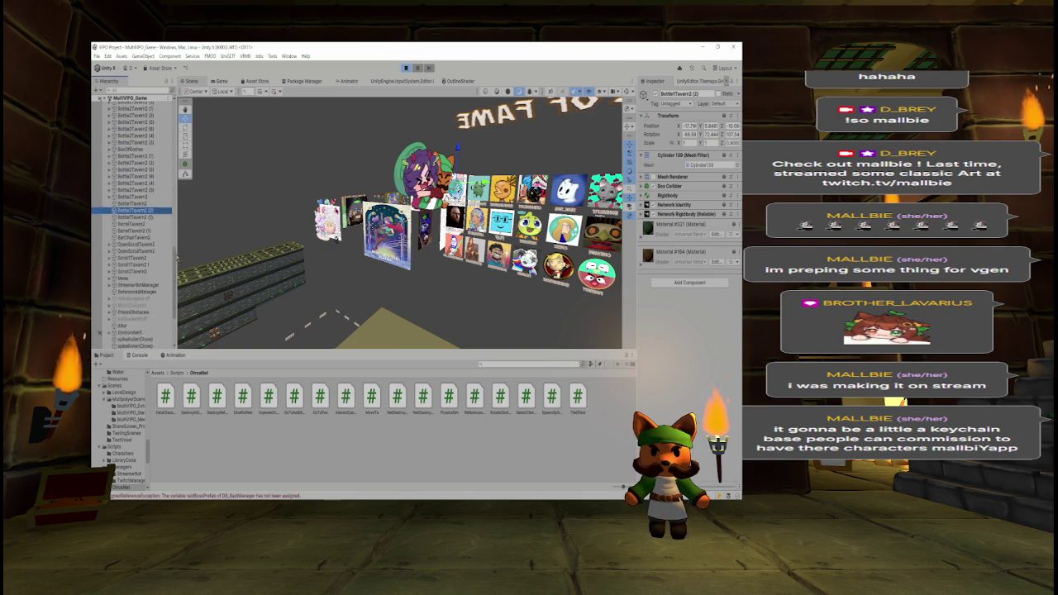
drag(176, 245, 181, 102)
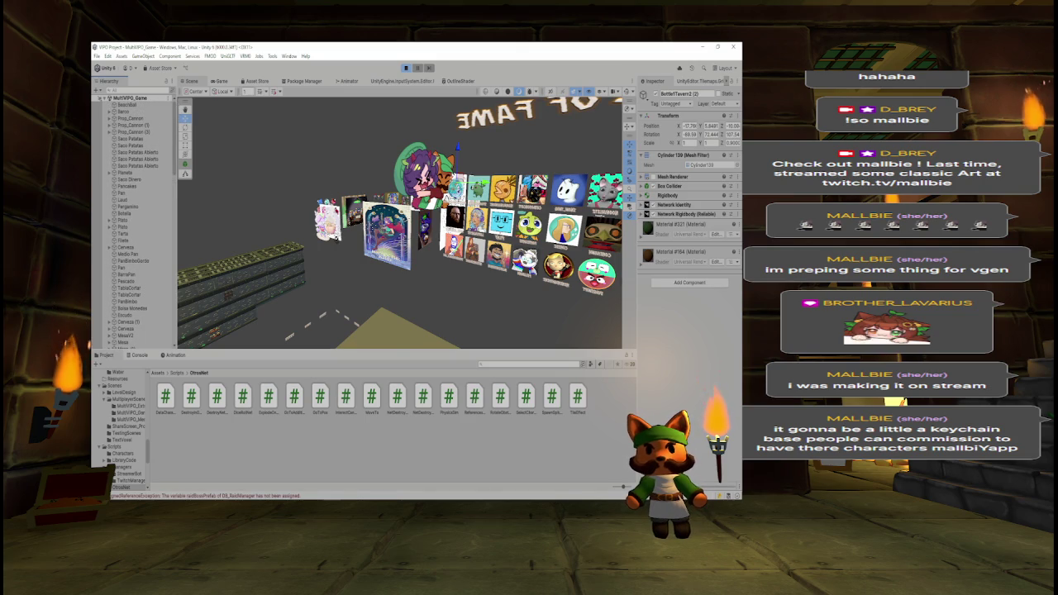
click(181, 174)
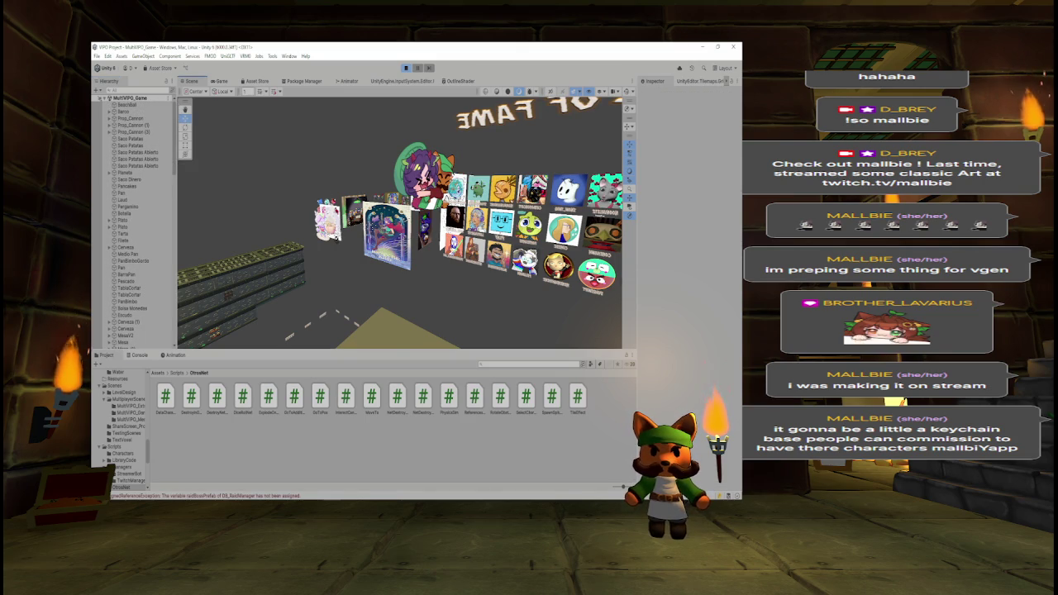
scroll(399, 223, down, 5)
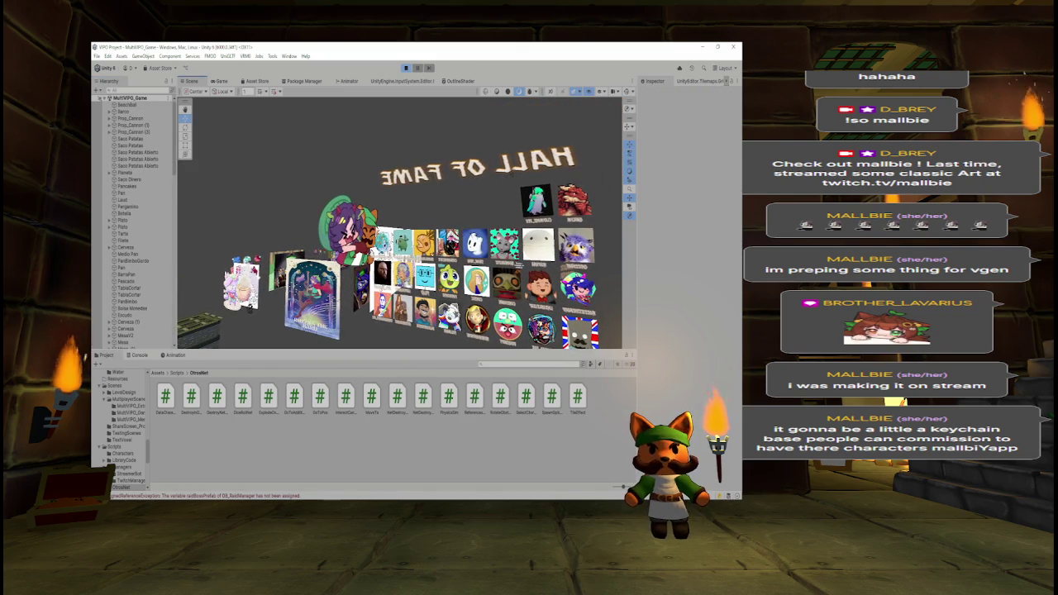
mouse_move(249, 307)
mouse_down()
mouse_move(342, 282)
mouse_move(278, 284)
mouse_move(376, 171)
mouse_up()
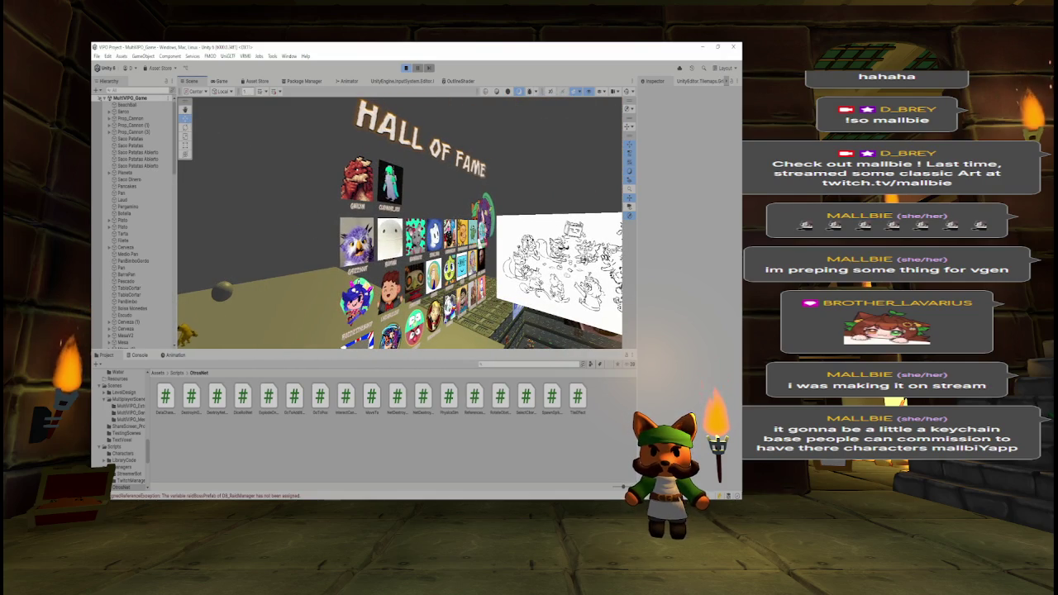
scroll(136, 224, down, 10)
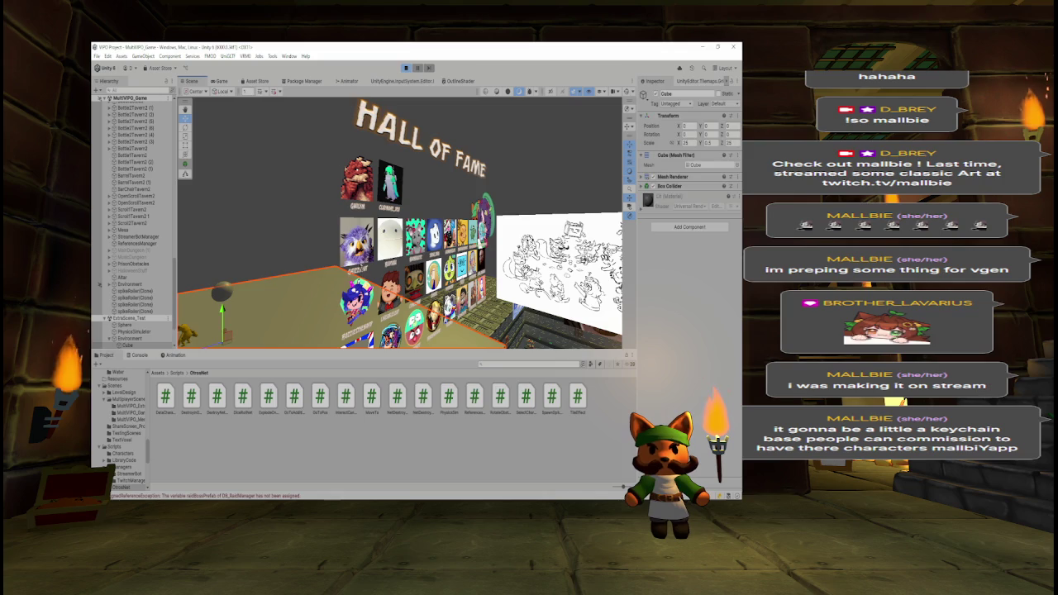
drag(579, 265, 506, 264)
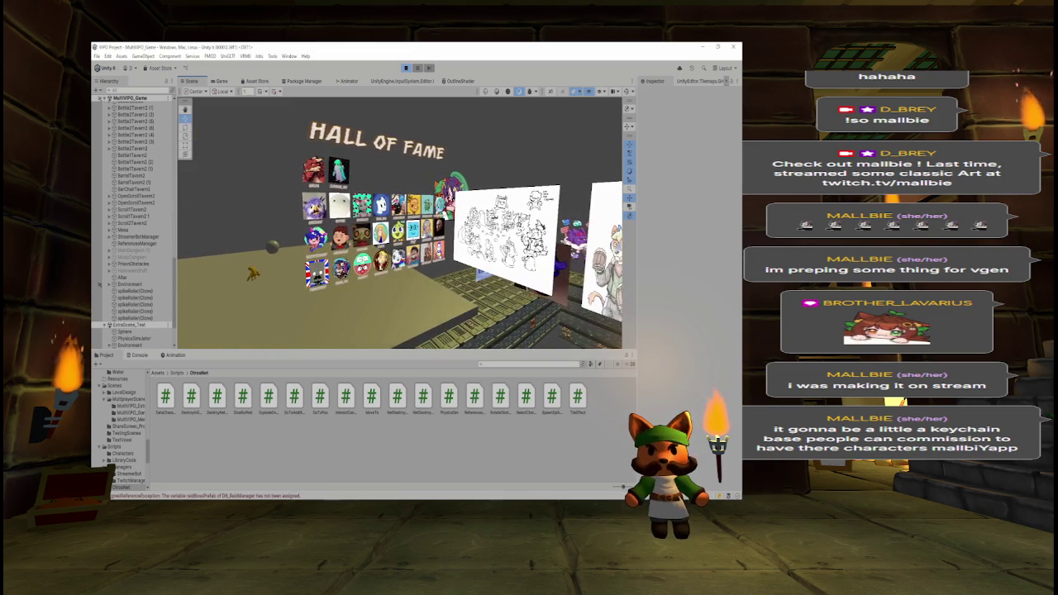
Step: Check the floor Cube, start play mode and enlarge the scene view
click(337, 277)
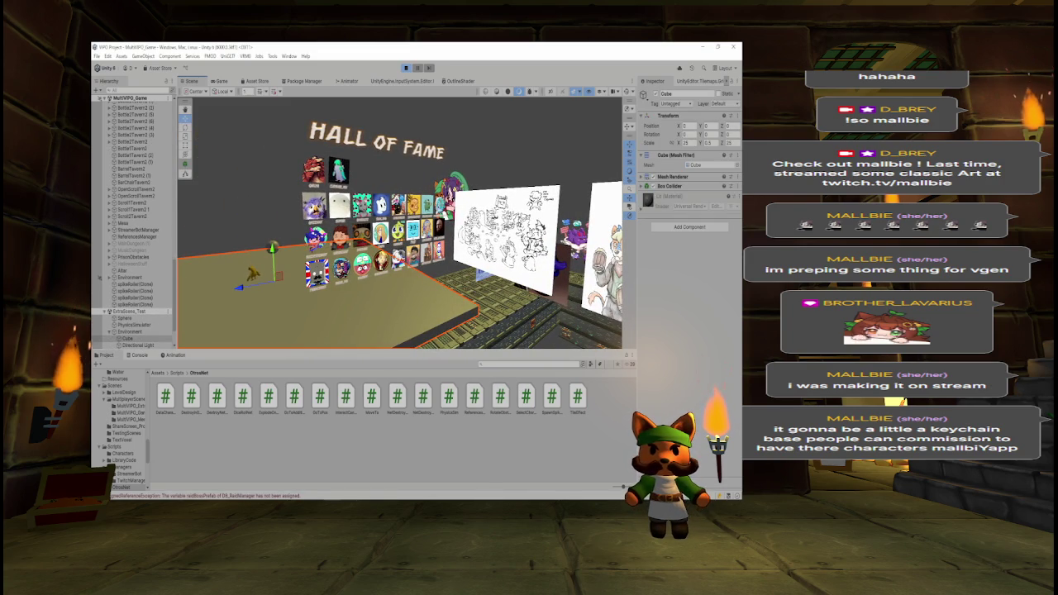
click(156, 260)
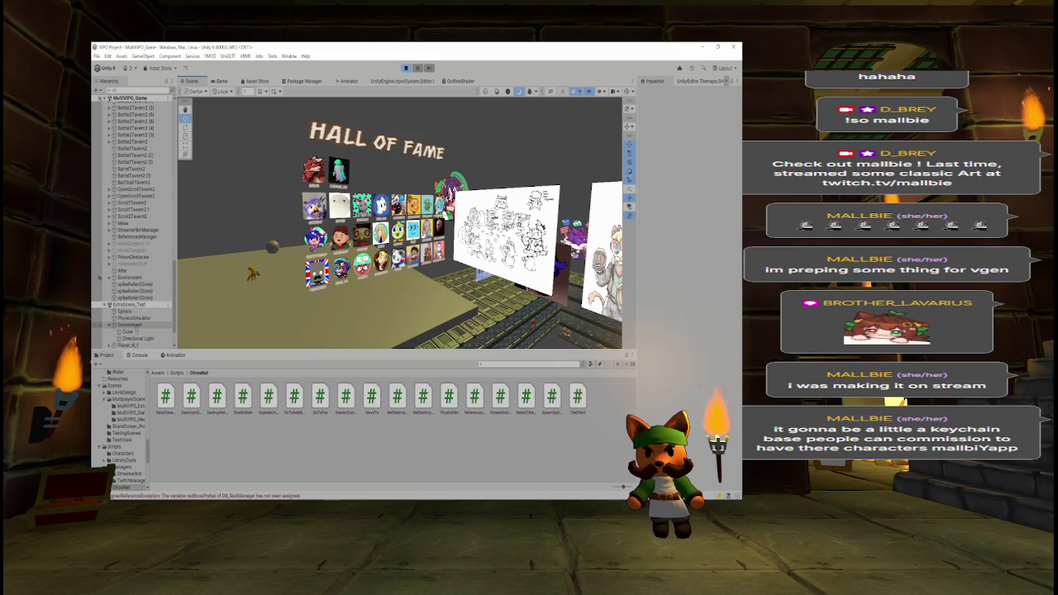
click(407, 69)
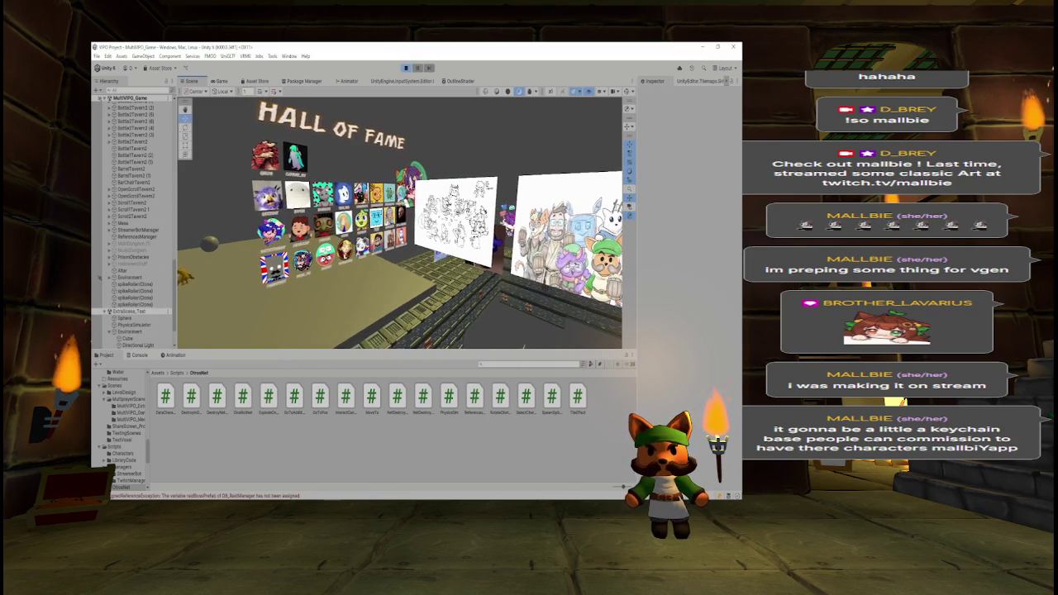
drag(406, 351, 408, 411)
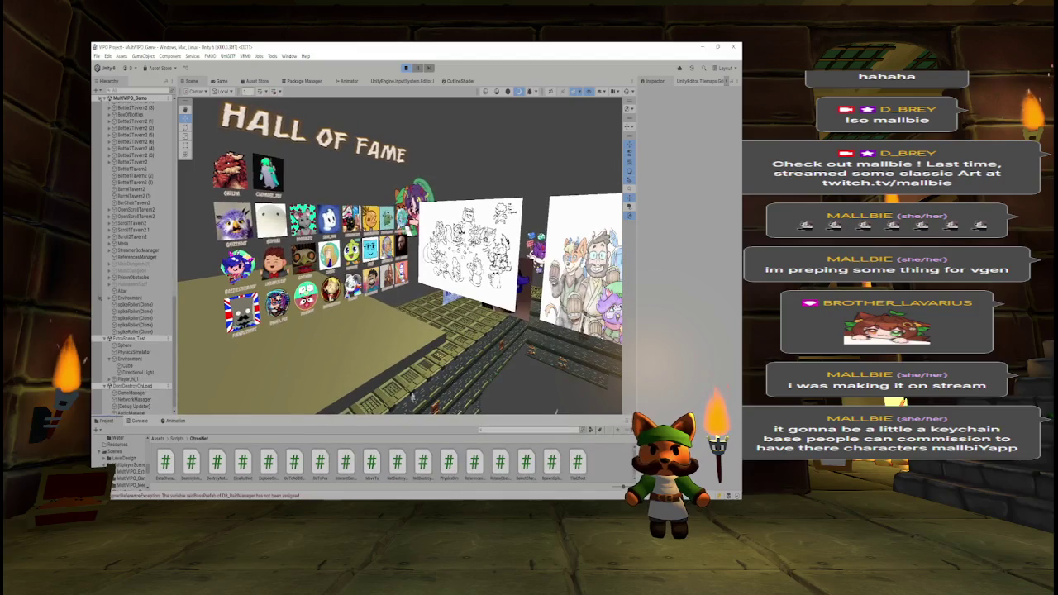
scroll(427, 328, down, 10)
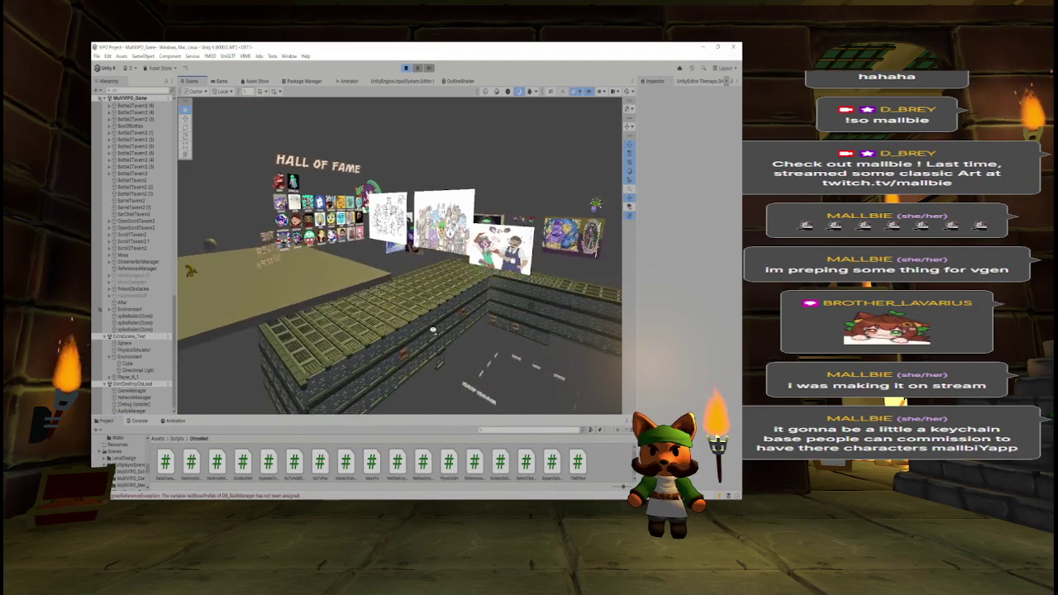
scroll(436, 328, down, 5)
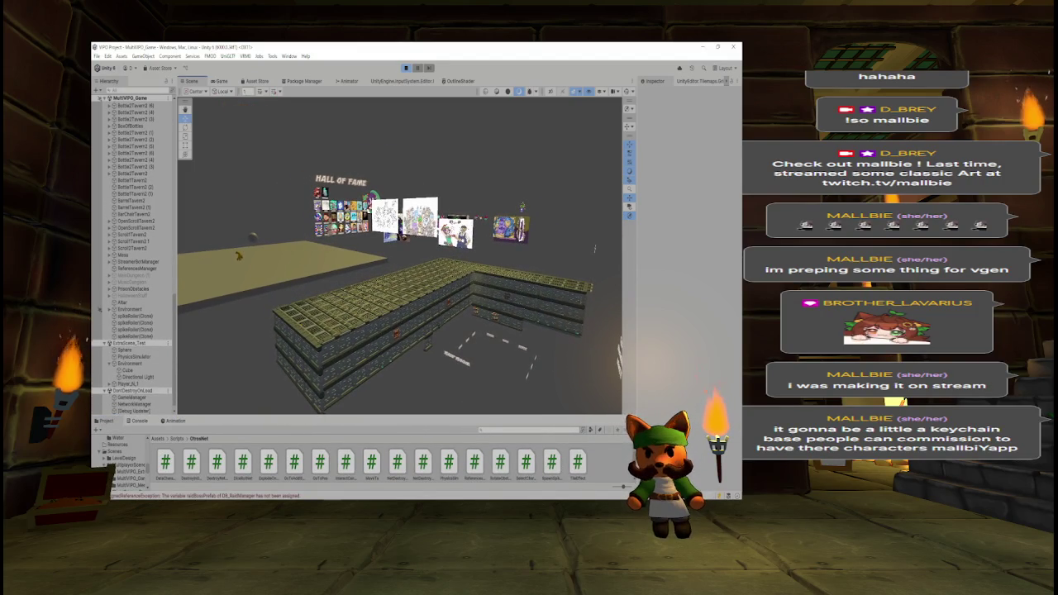
scroll(431, 323, down, 8)
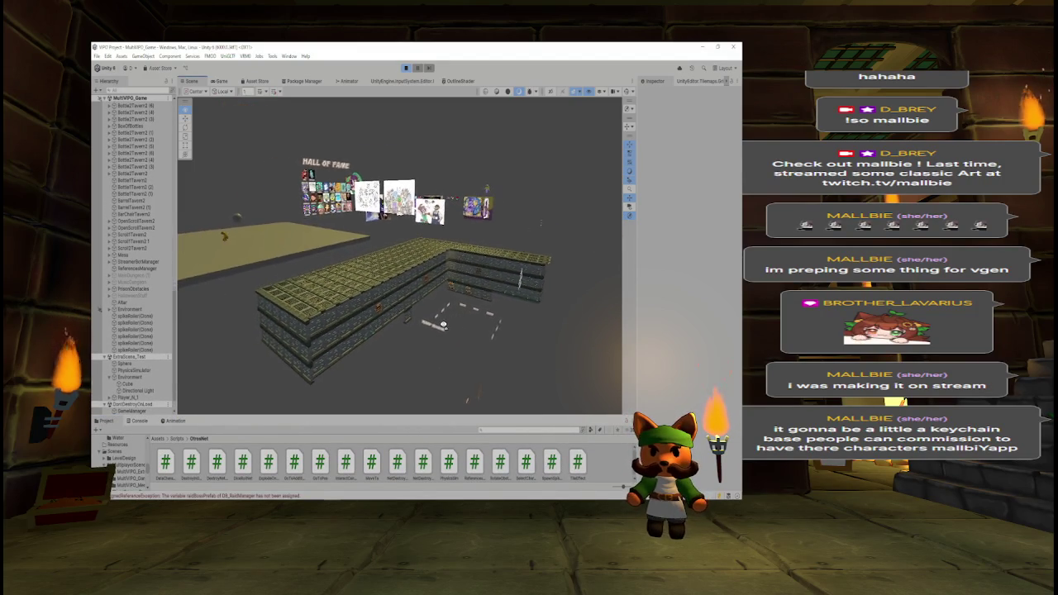
scroll(429, 332, down, 8)
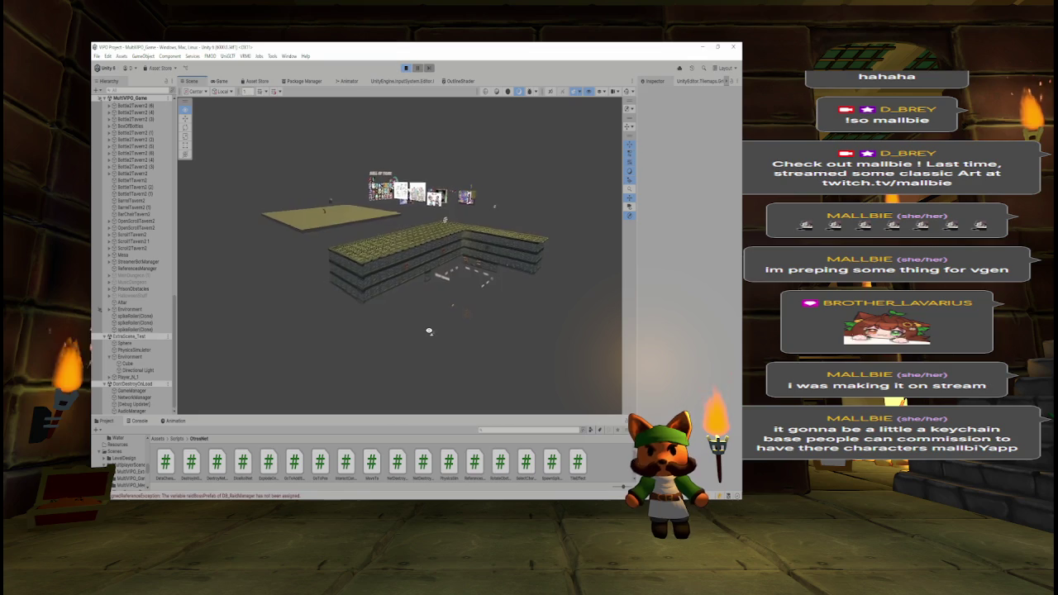
scroll(430, 328, up, 5)
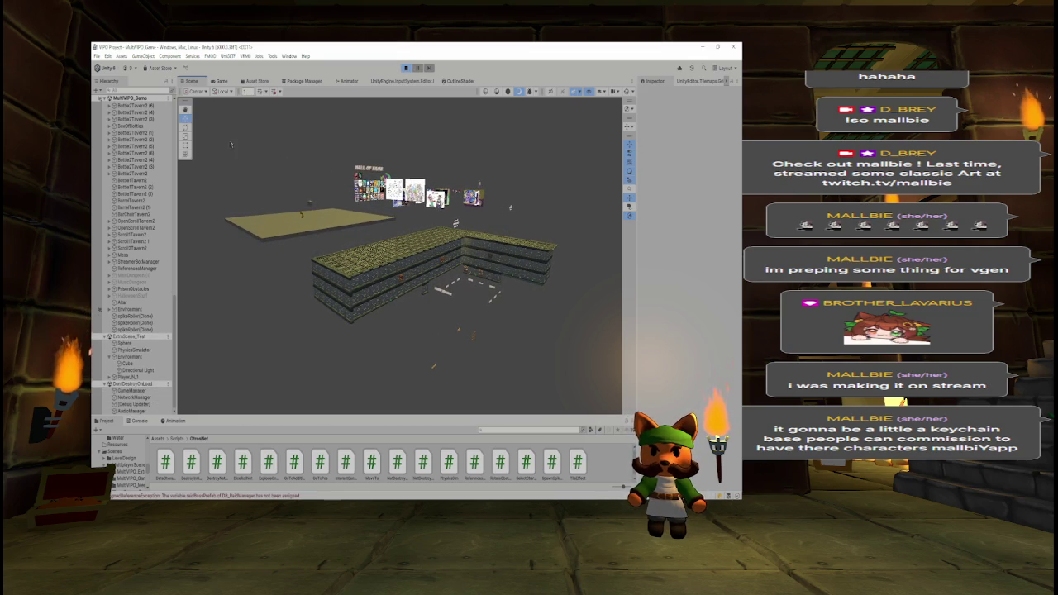
Step: Snip a screenshot of the scene view and start play mode again
key(super+shift+s)
drag(211, 123, 585, 404)
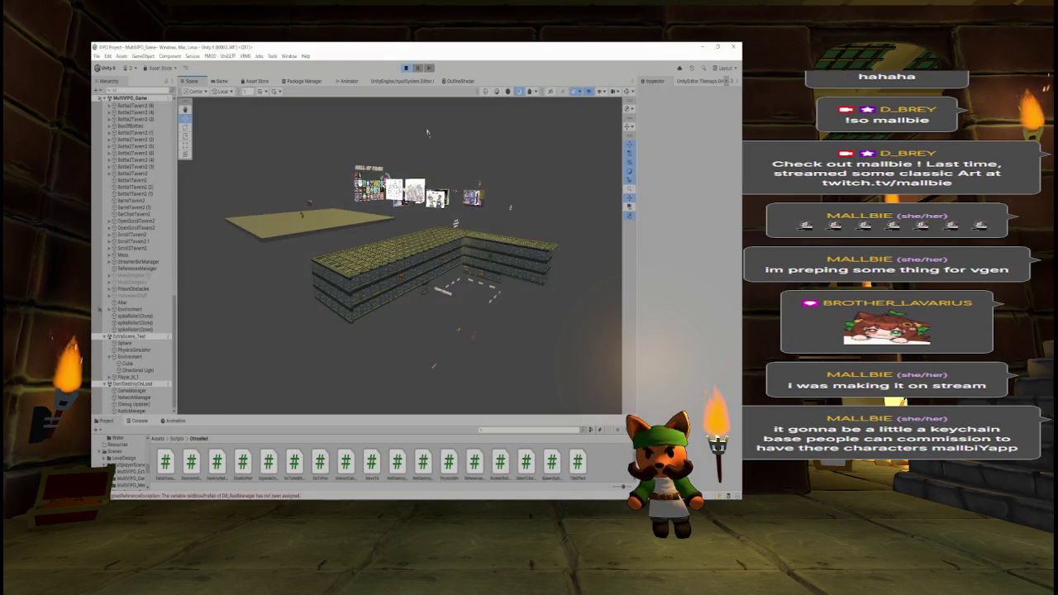
click(406, 68)
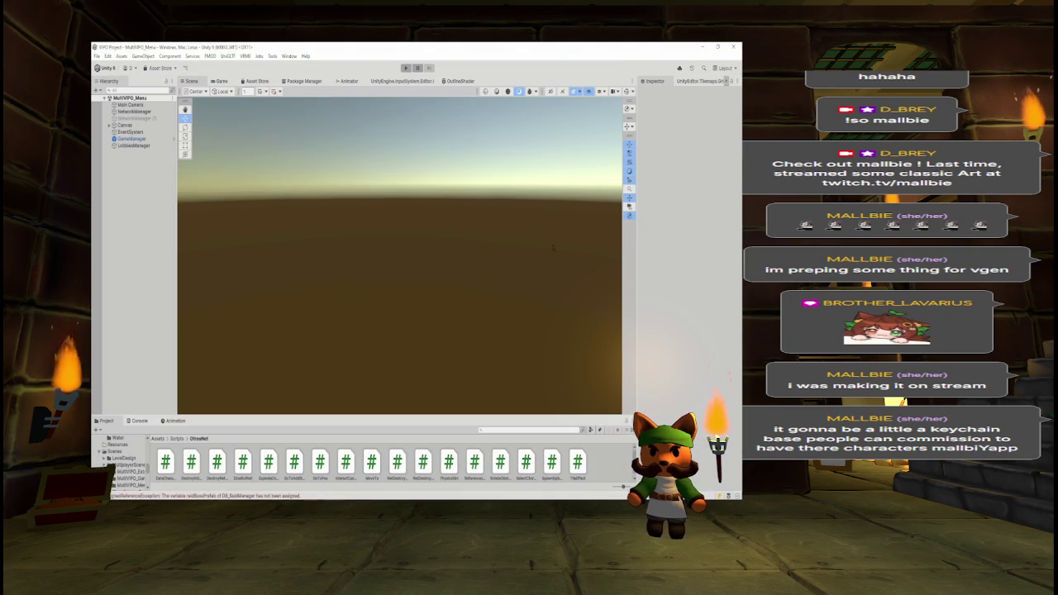
Step: Paste the captured screenshot into the image editor and bring up the to-do notes
key(alt+Tab)
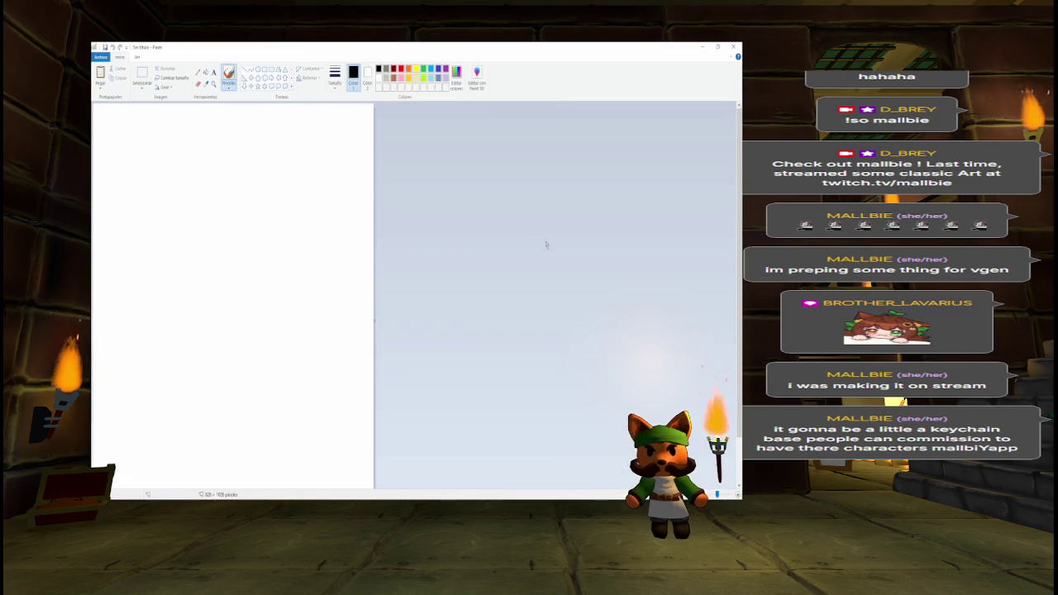
key(ctrl+v)
key(alt+Tab)
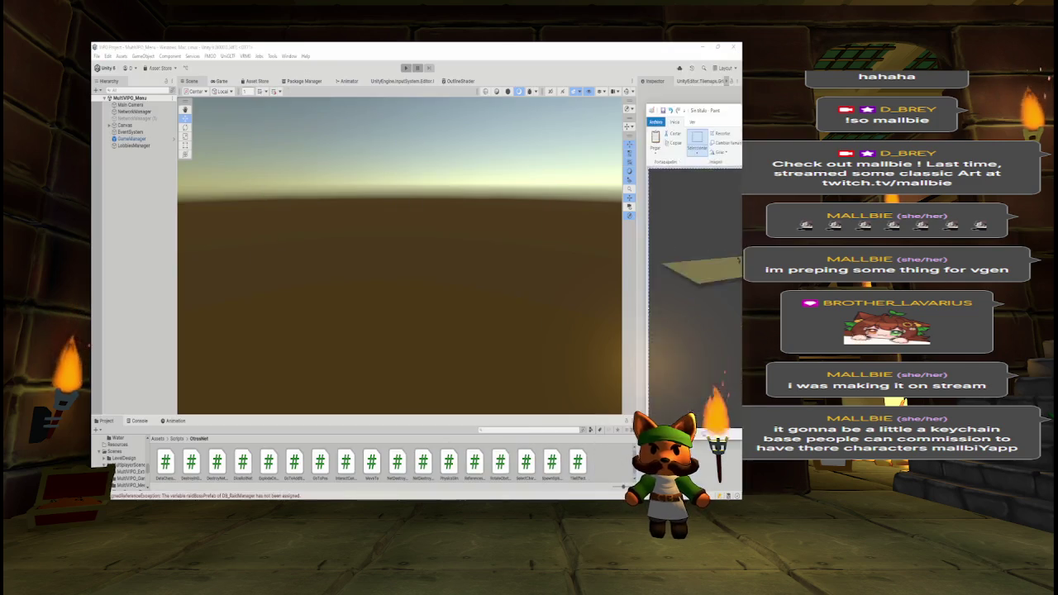
key(alt+Tab)
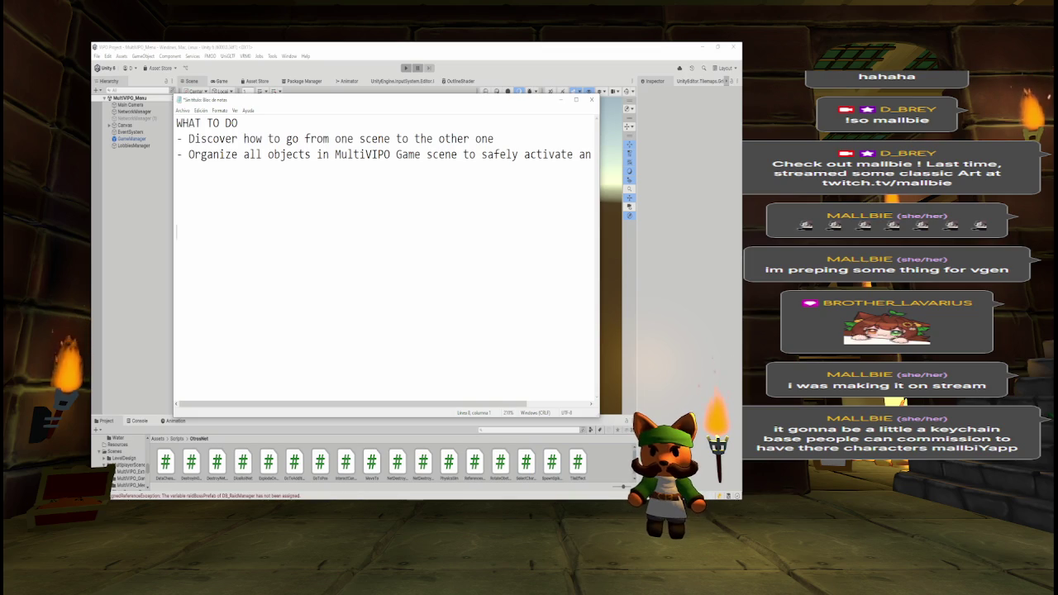
Step: Add notes to deactivate all tavern and Hall of Fame UI art and check the Prison Dungeon
text(Deactivate")
click(176, 232)
text(")
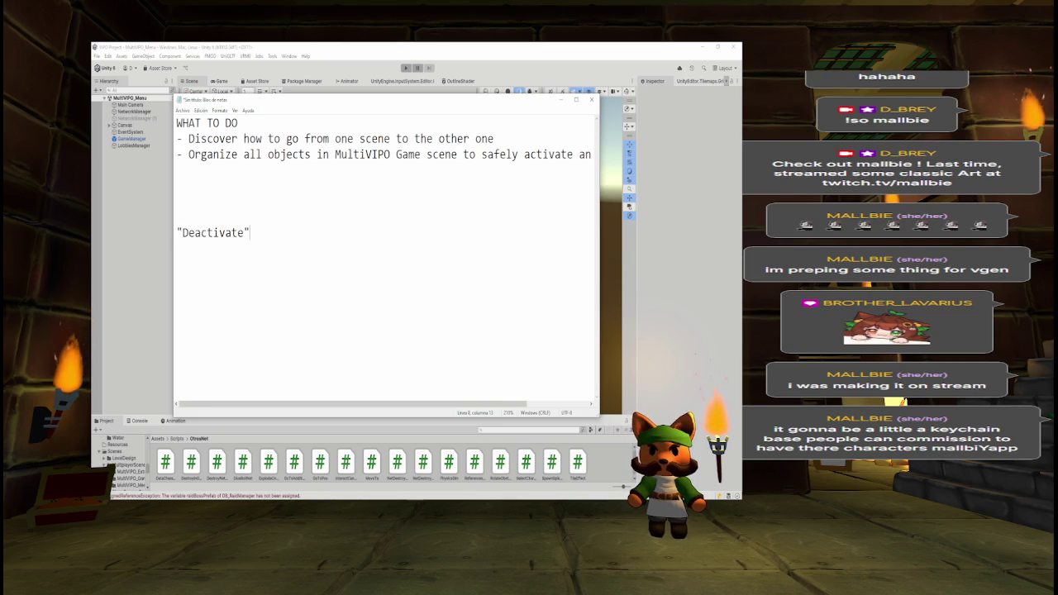
text( All UI)
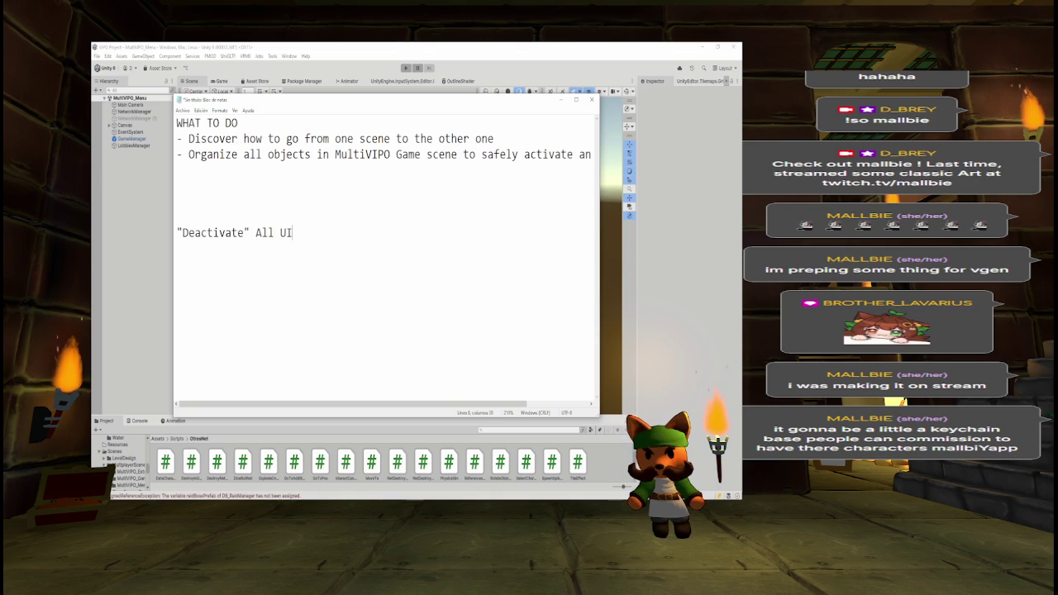
text( stuff)
text( Basically art from tavern and Hall of Fame)
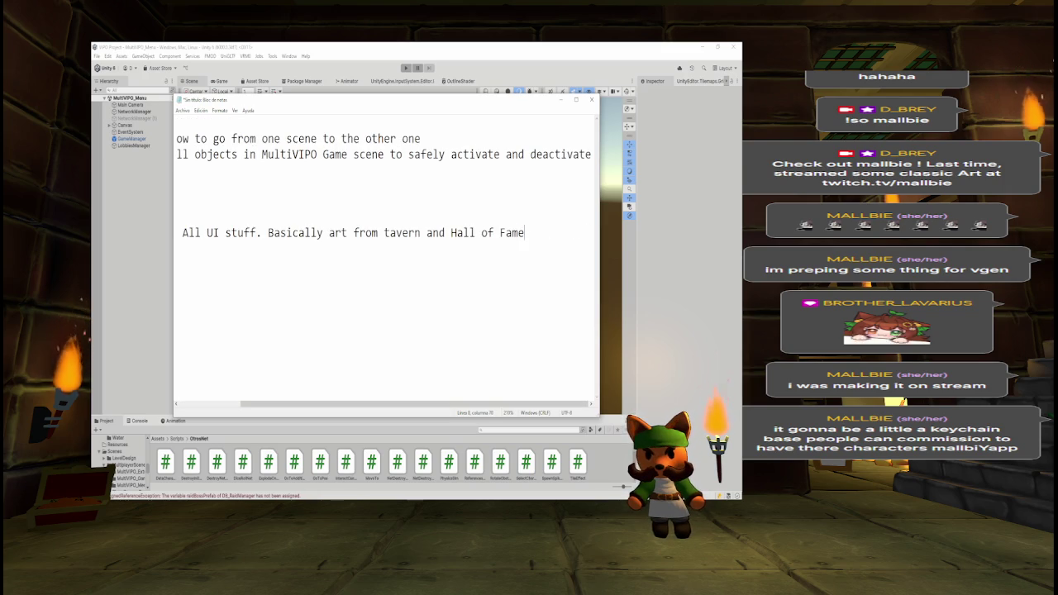
text( including te)
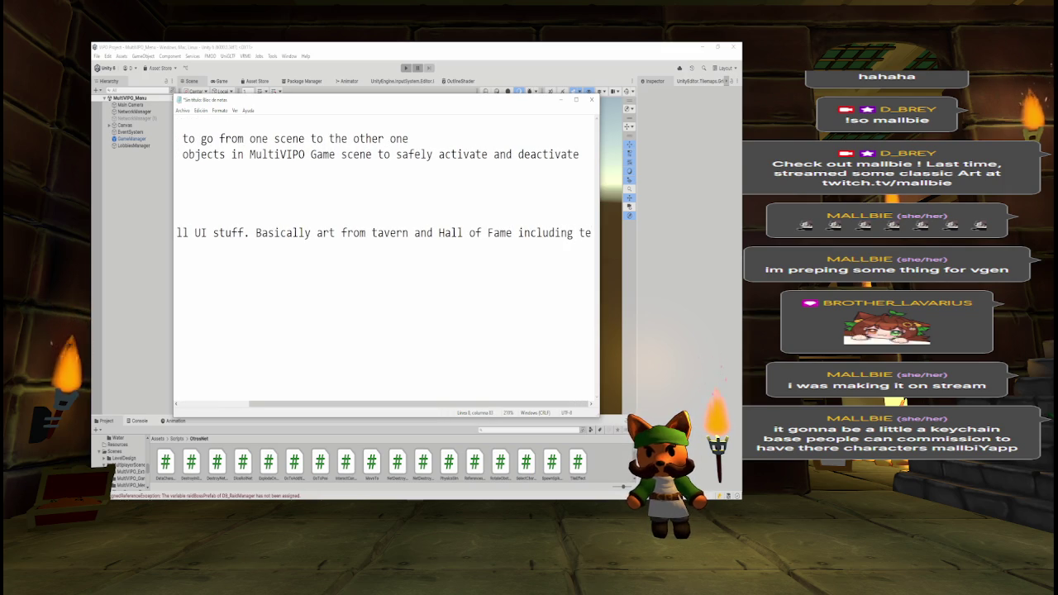
key(Return)
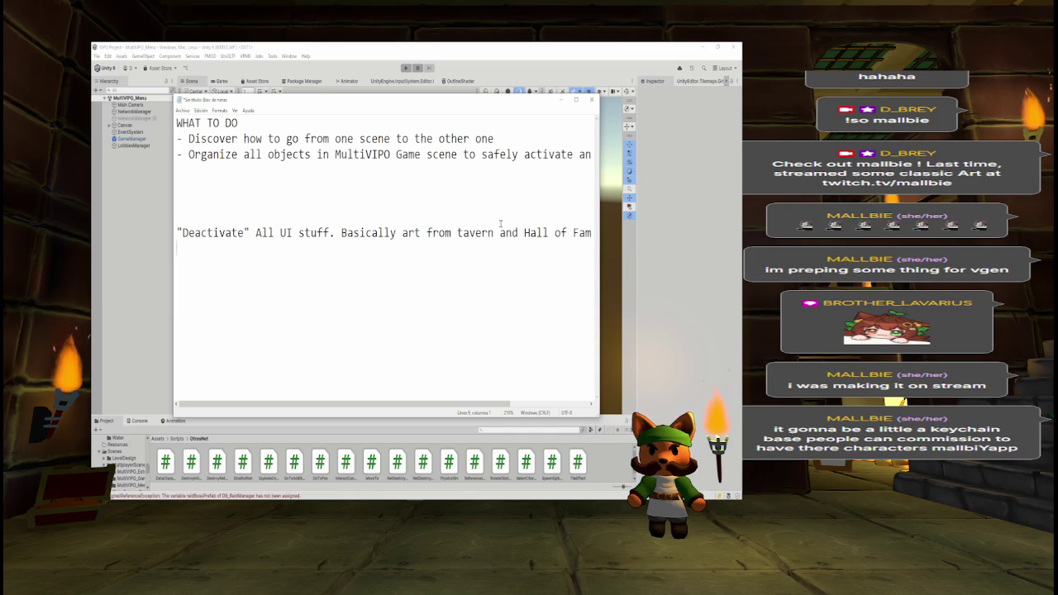
text(c)
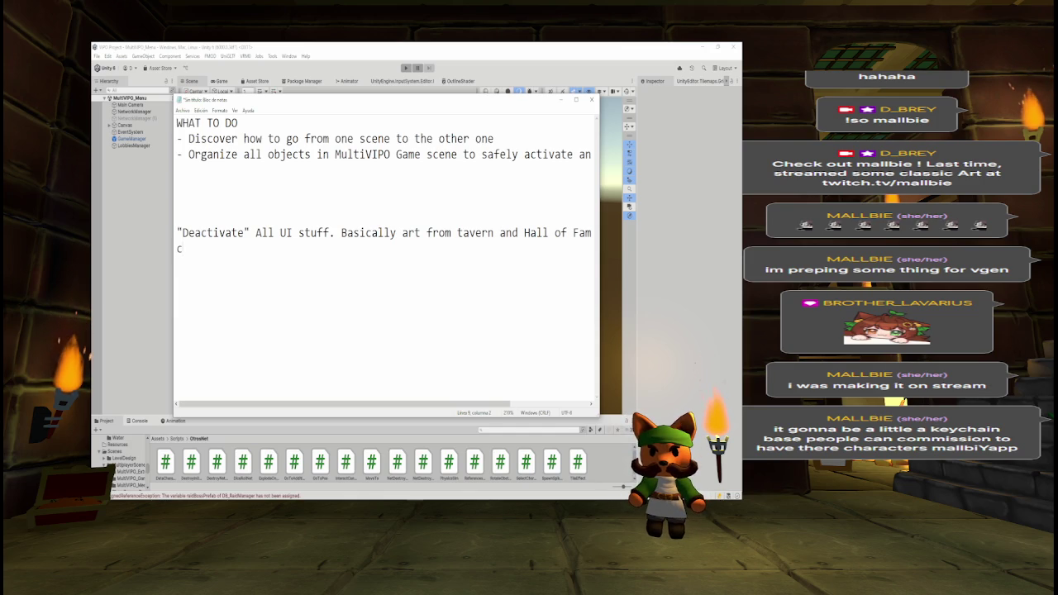
text(Check)
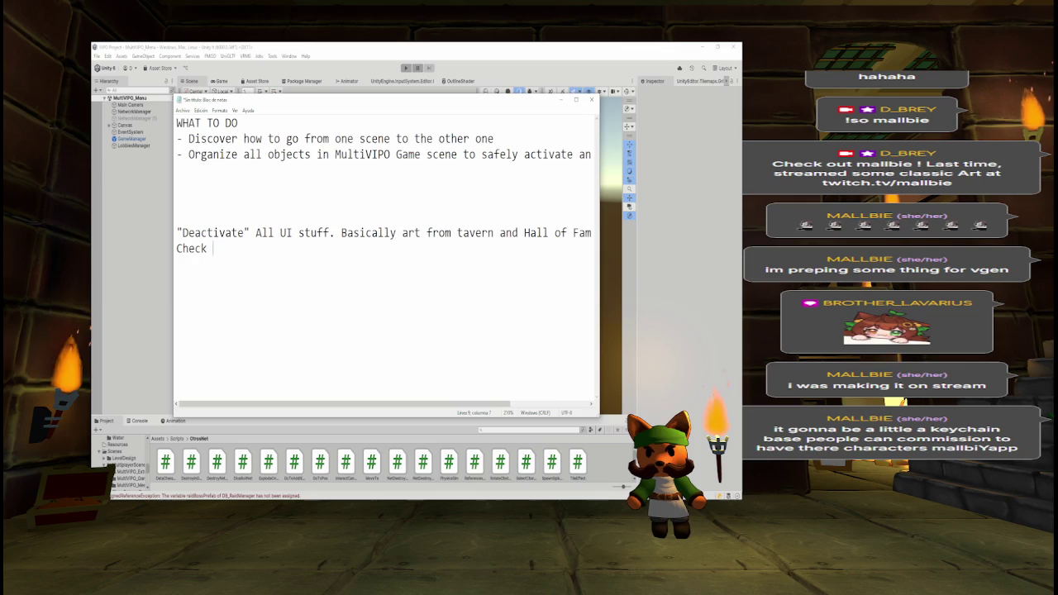
text(Prison)
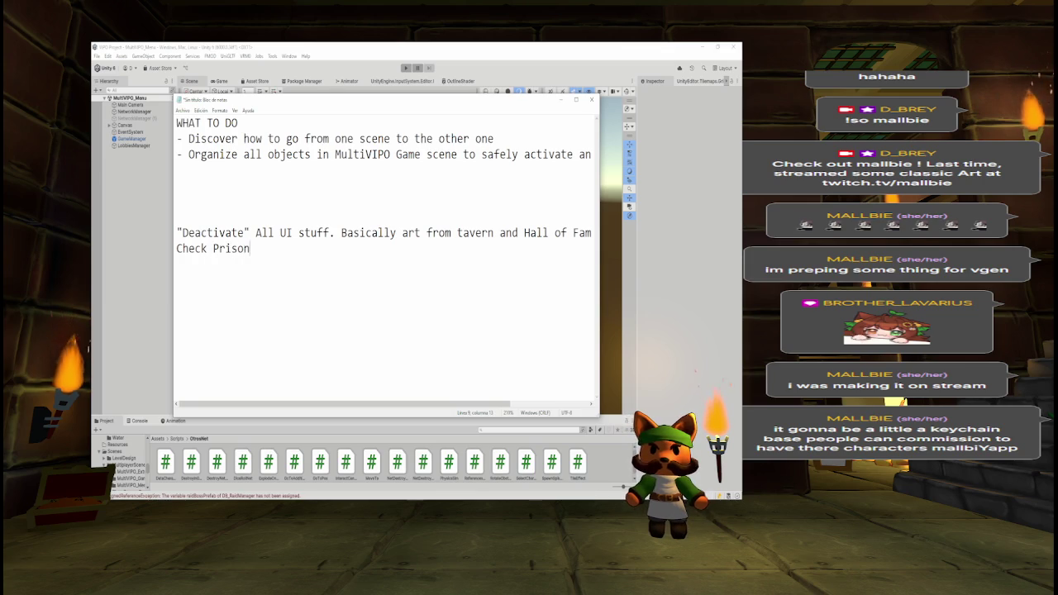
text( Dungeon and)
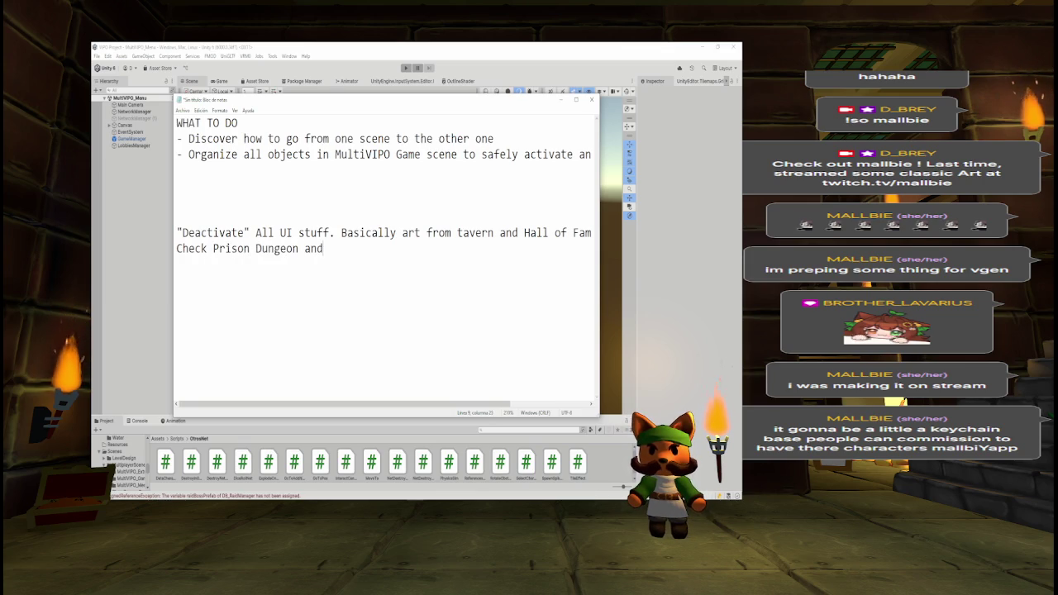
text( maaaaybeee)
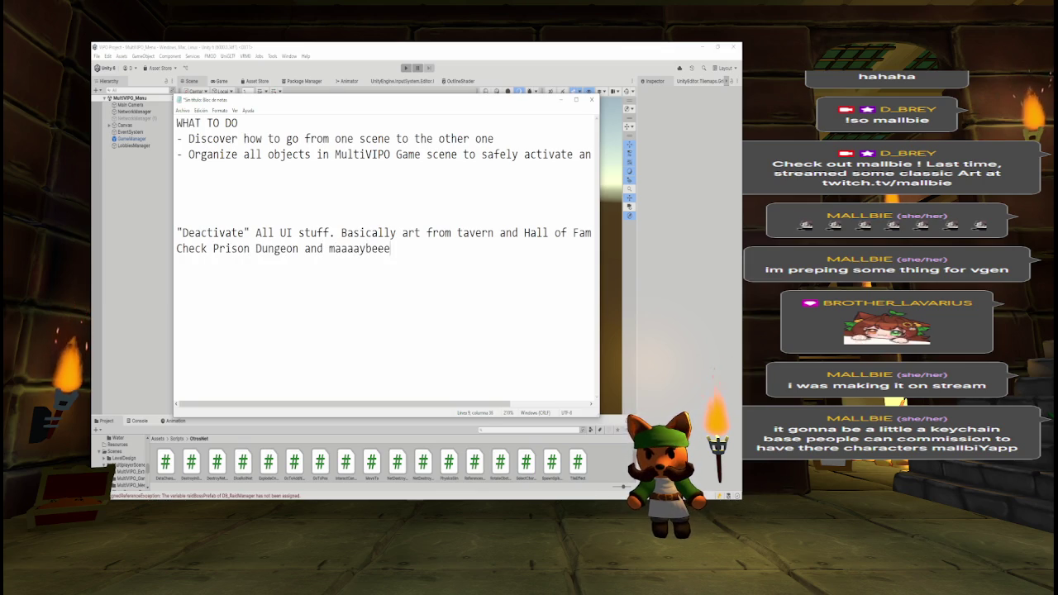
text(, destroy it)
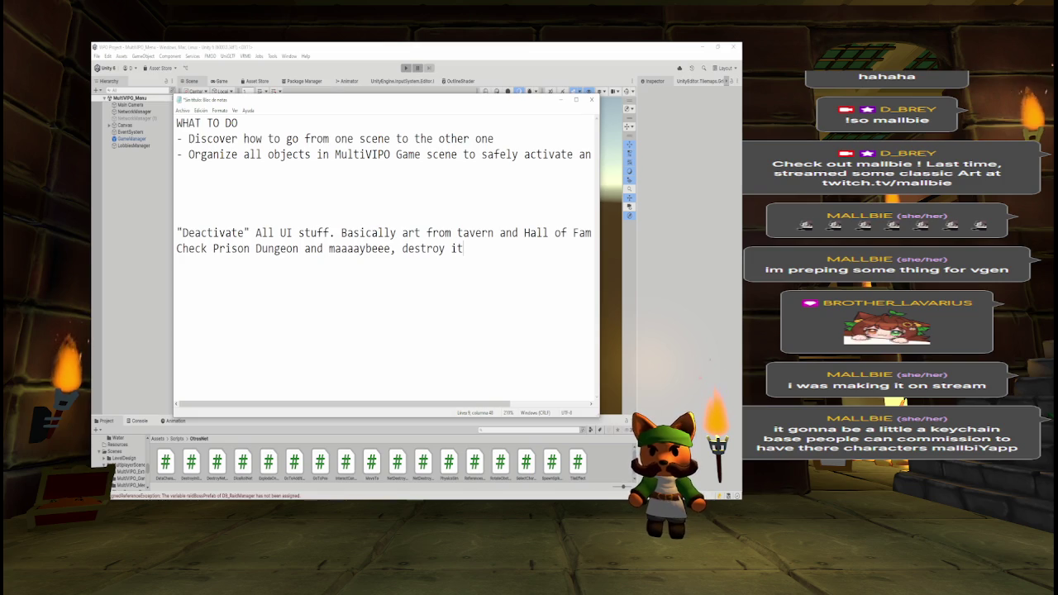
text(()
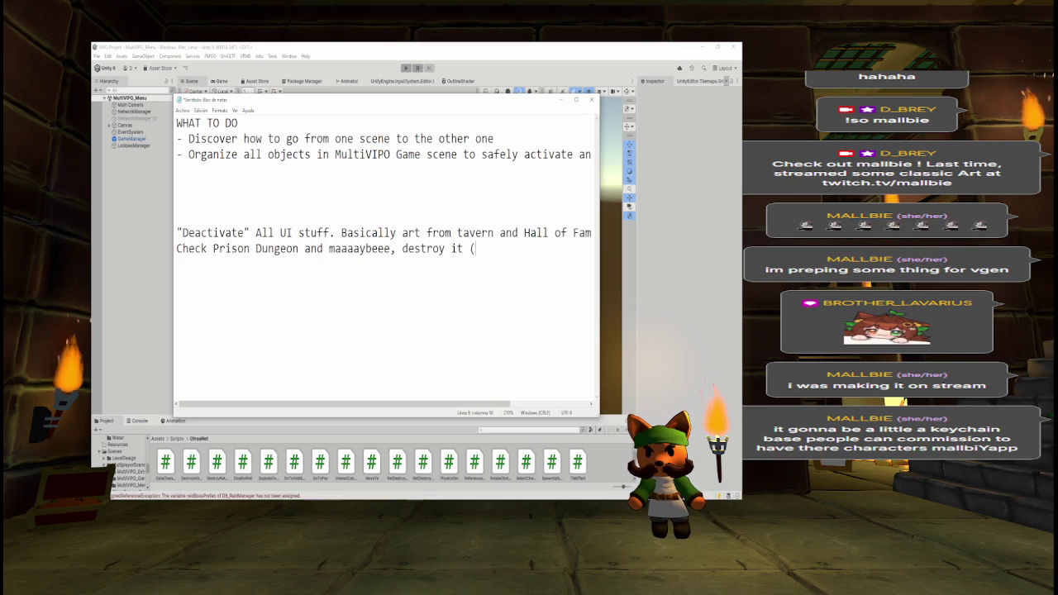
text(Probably add)
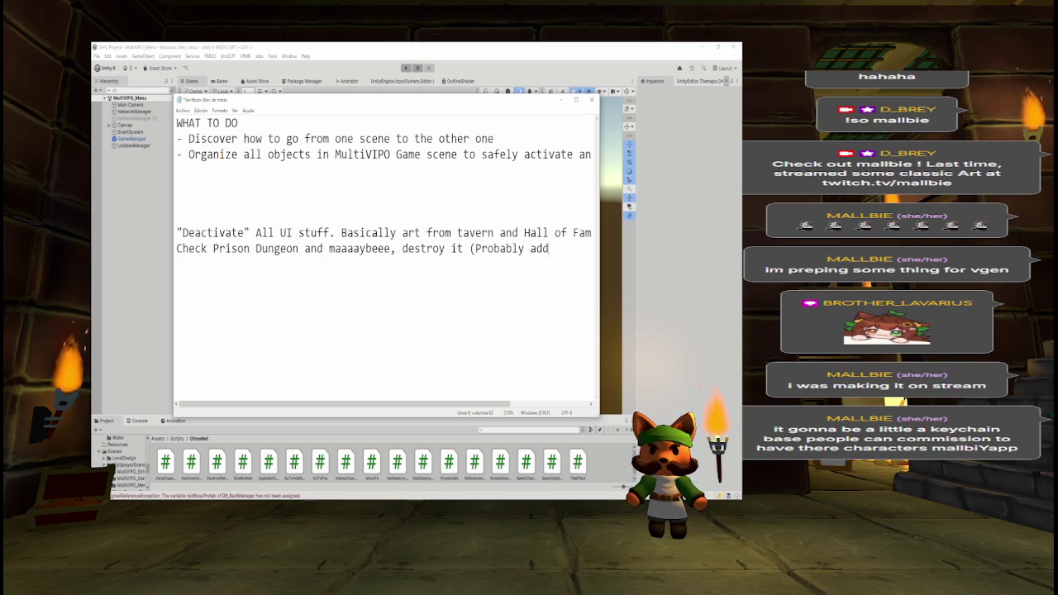
text( it to e)
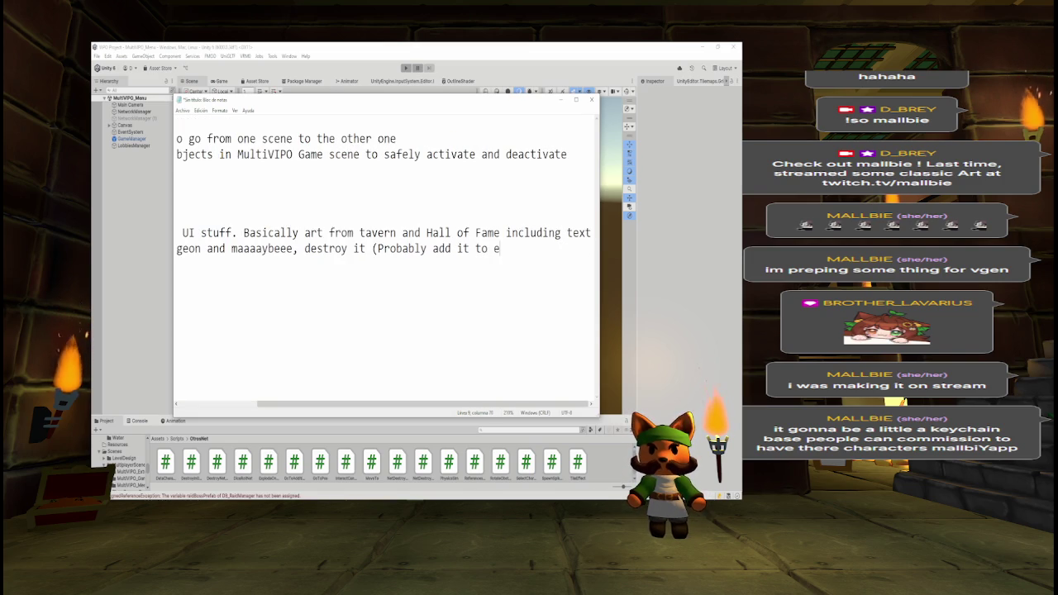
text(nvironment))
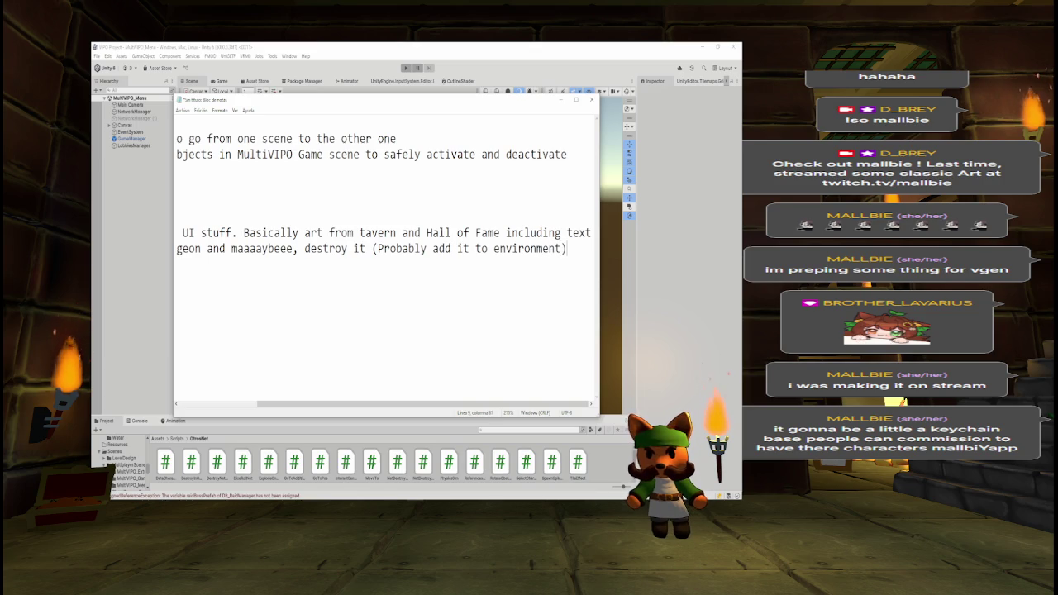
key(Return)
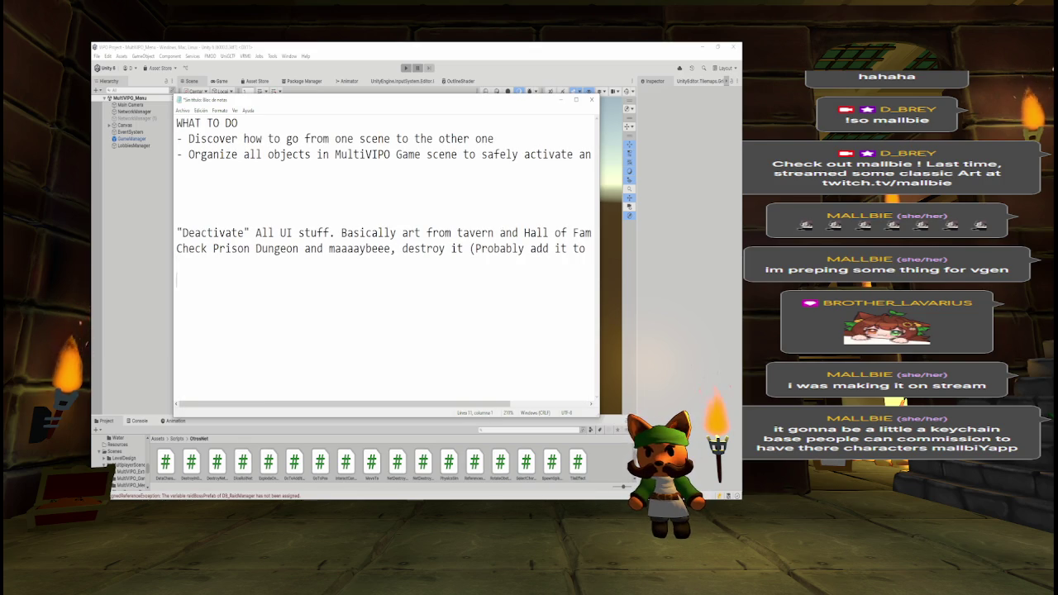
Step: Note 'Check why Physics is not exactly active. Why I can't push the ball', then return to Unity
text(Check why )
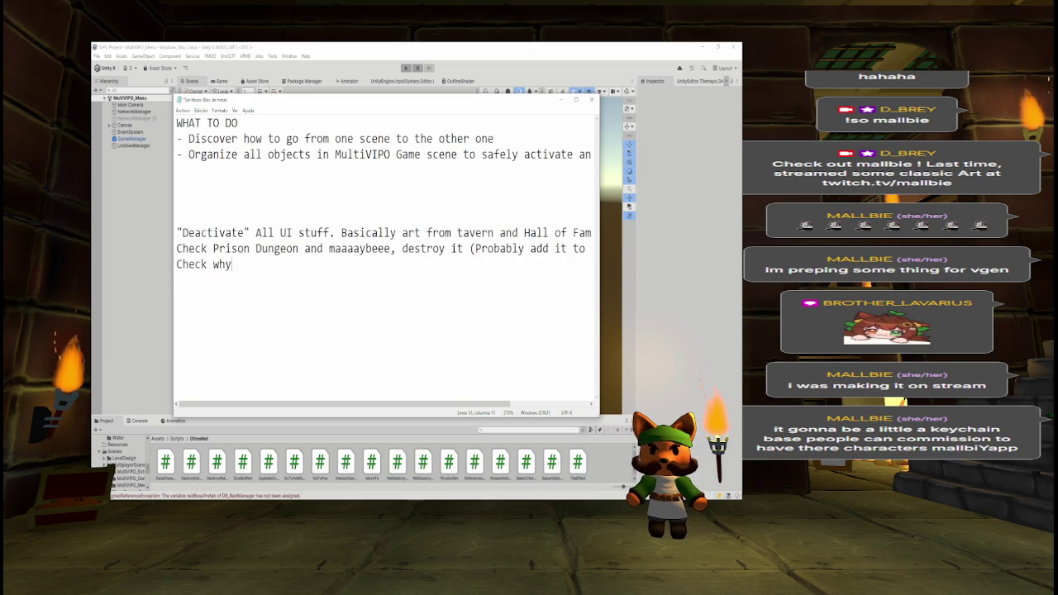
text(Physics i)
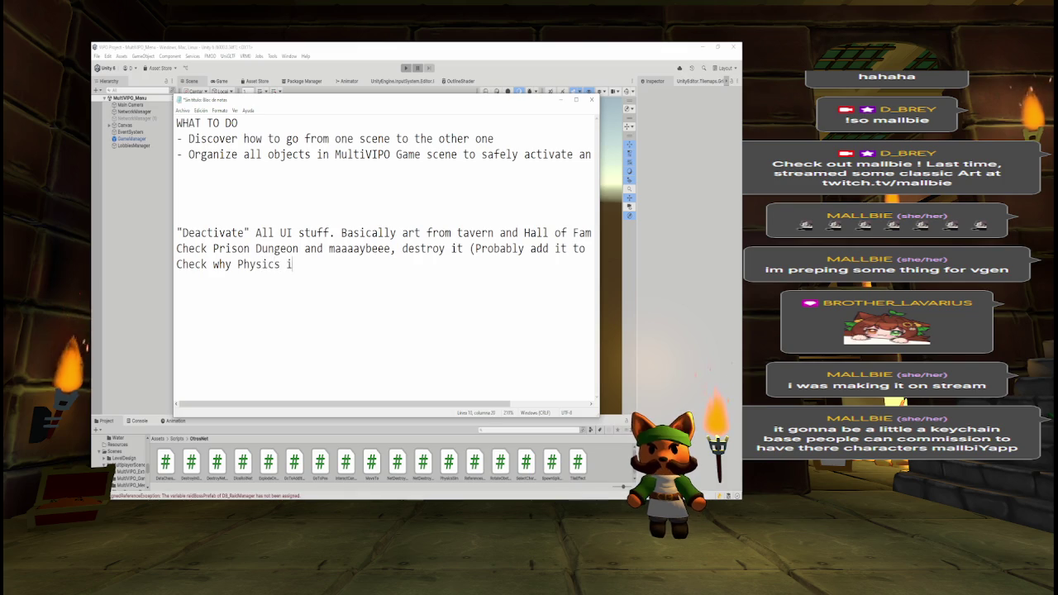
text(s not exactly a)
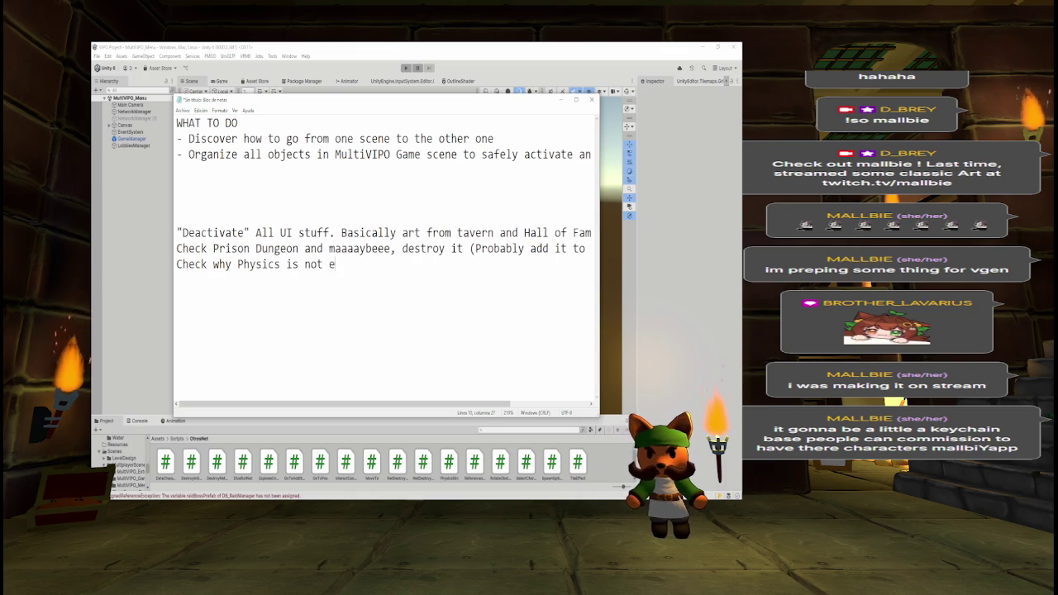
text(cti)
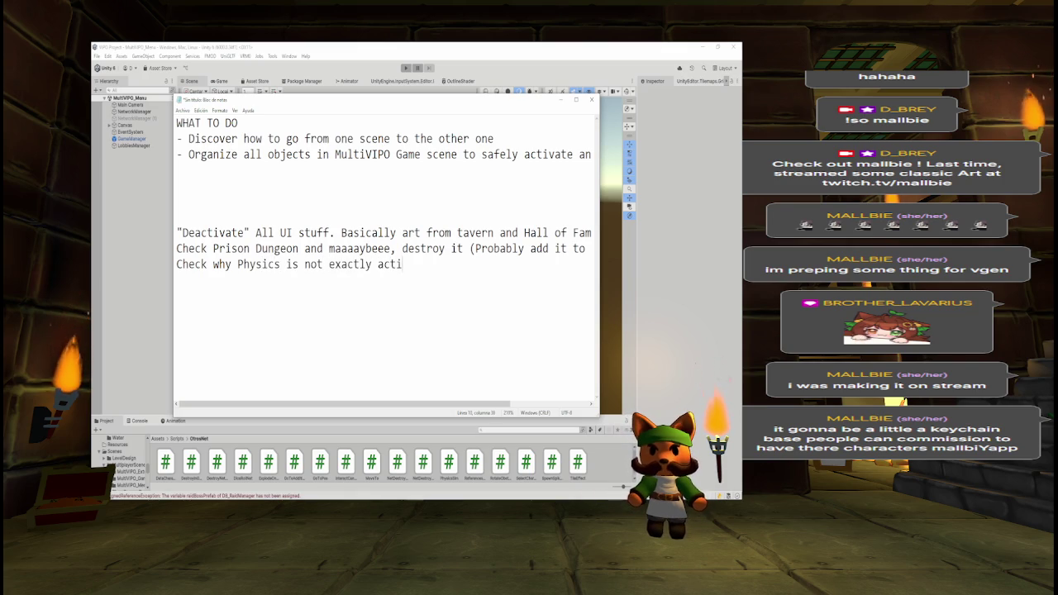
text(ve. Why I )
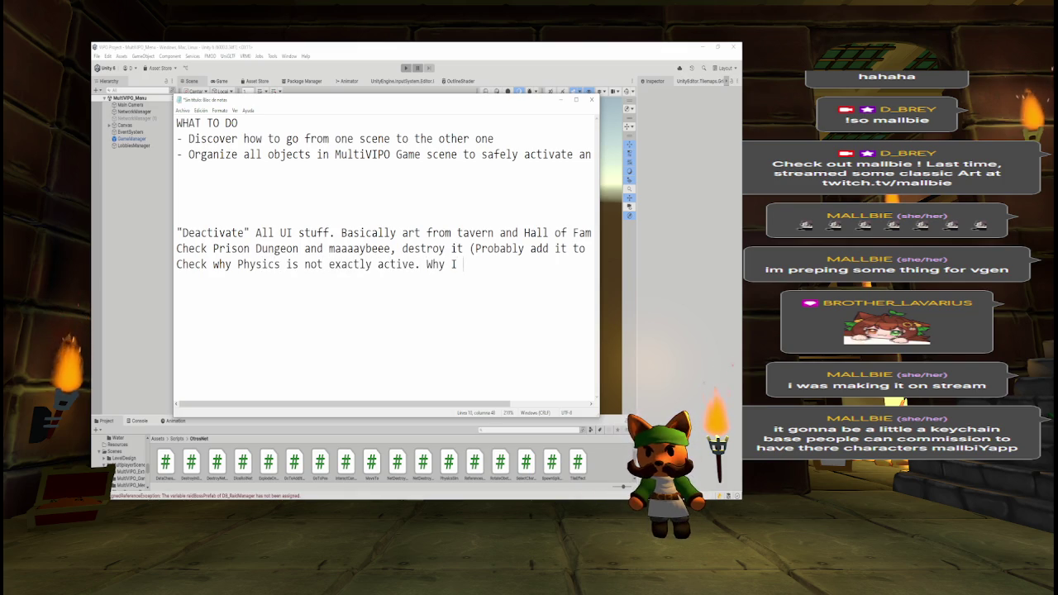
text(can't pus)
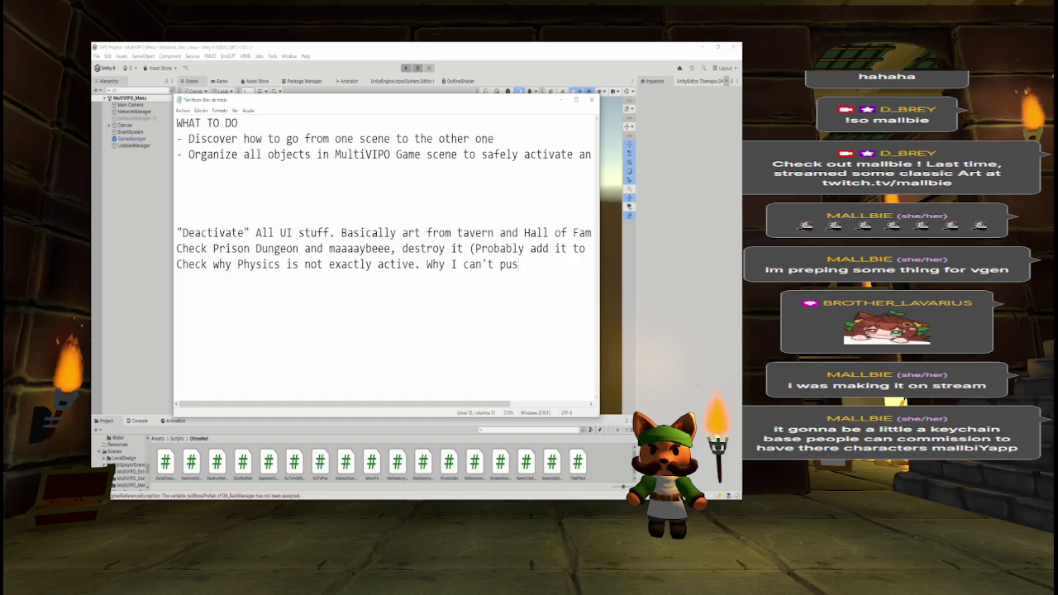
text(h the ball)
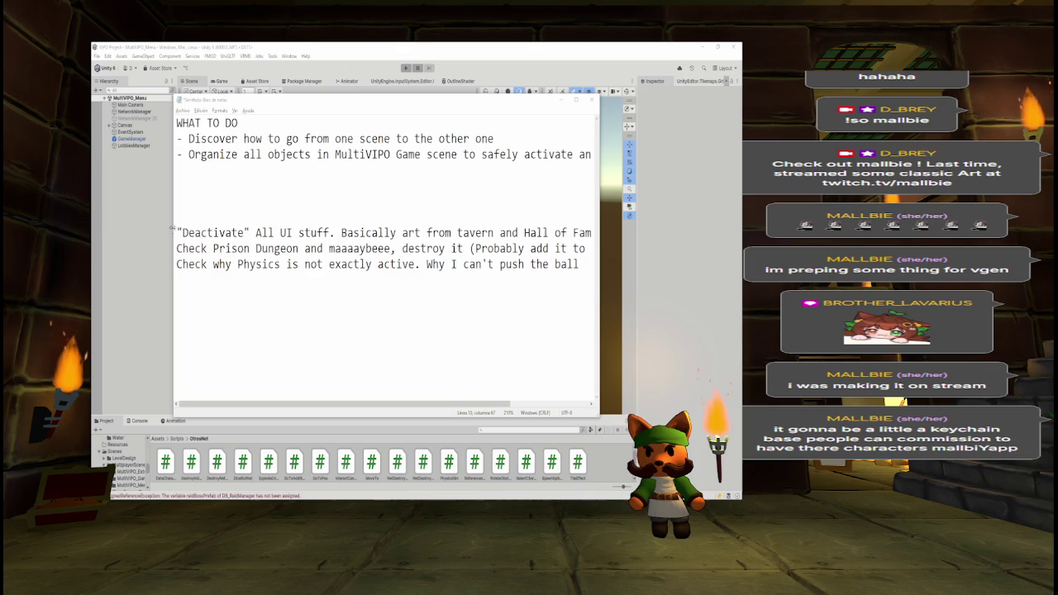
mouse_move(179, 232)
mouse_down()
mouse_move(327, 248)
mouse_move(570, 234)
mouse_move(585, 248)
mouse_up()
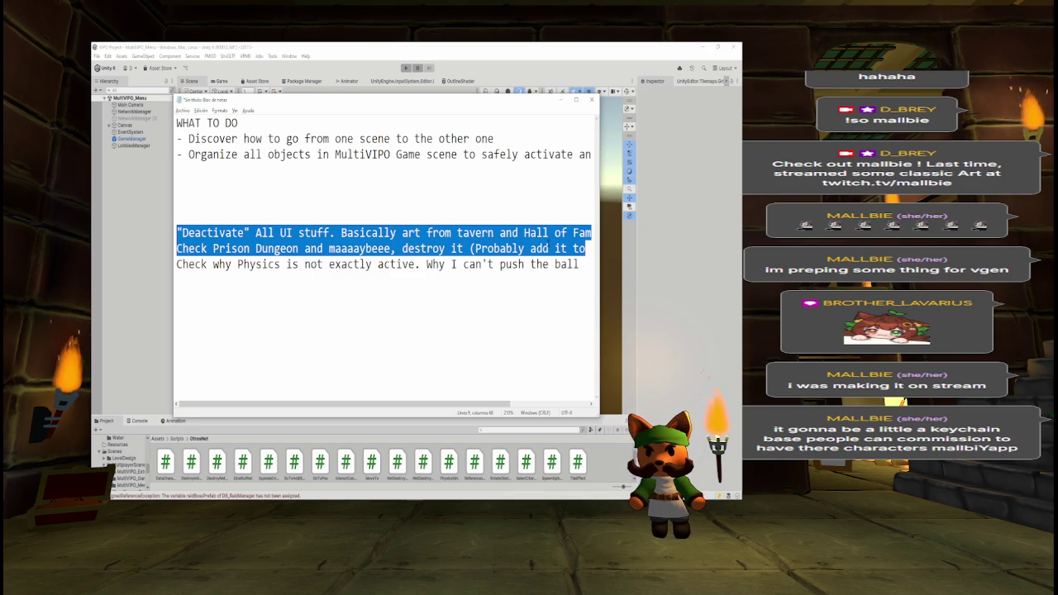
click(389, 46)
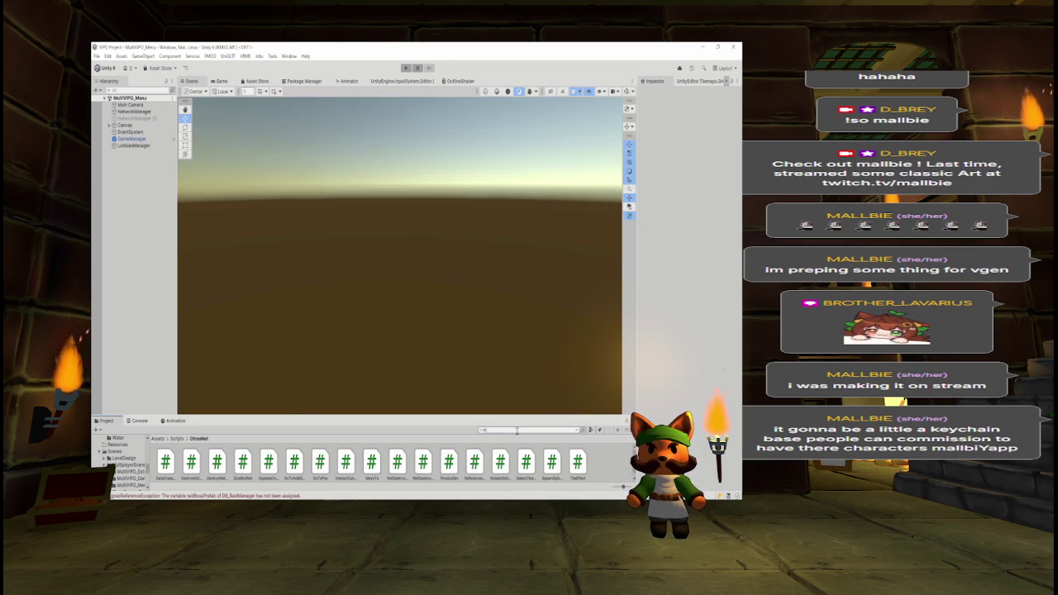
Step: Open the MultiVPO_Game scene from the Project panel
click(242, 462)
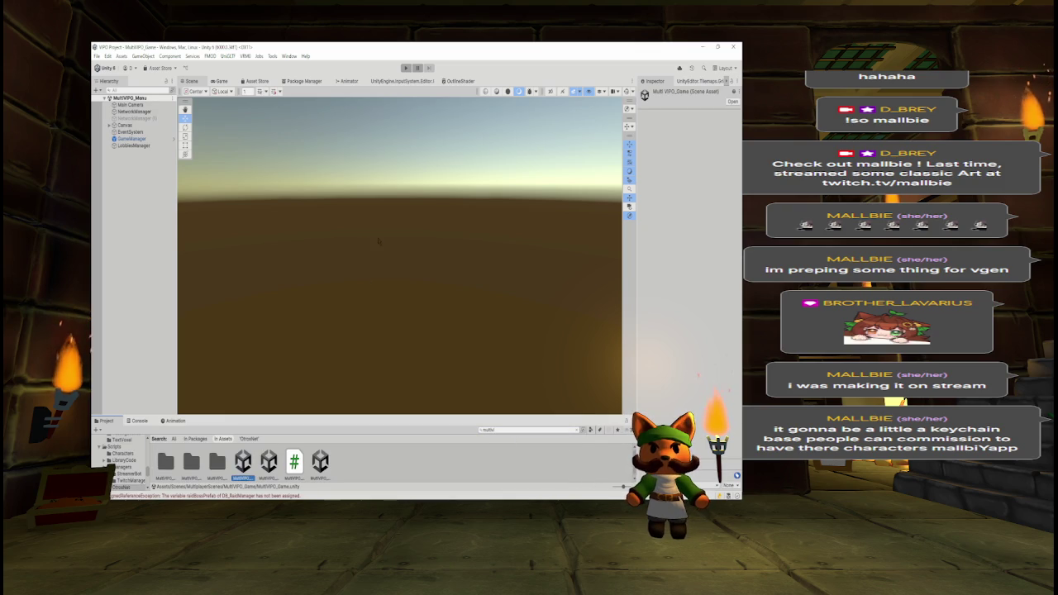
mouse_move(378, 241)
mouse_down()
mouse_move(511, 129)
mouse_move(549, 118)
mouse_up()
scroll(132, 248, down, 10)
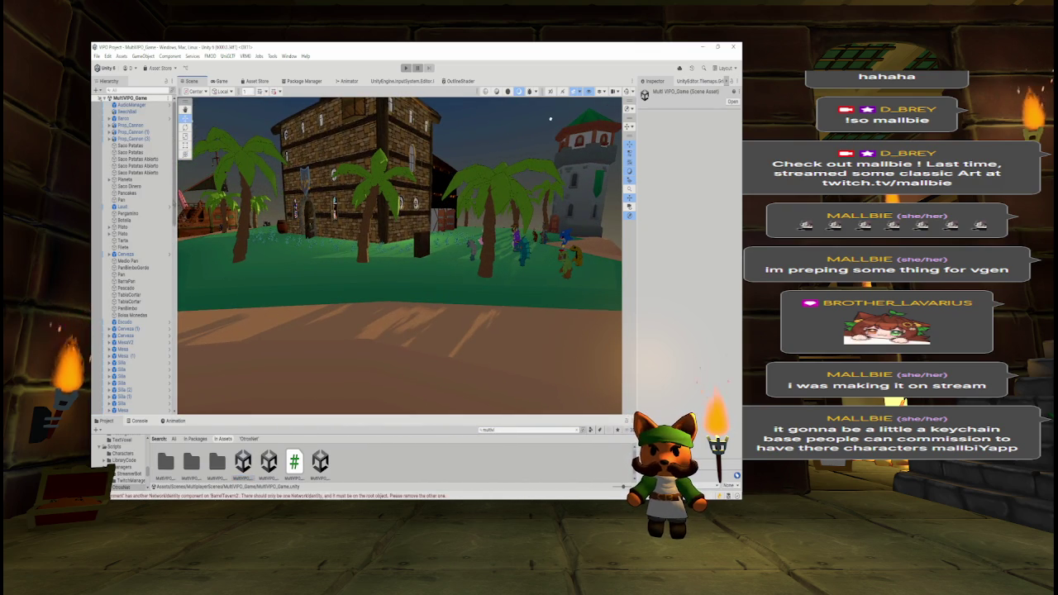
scroll(133, 248, down, 6)
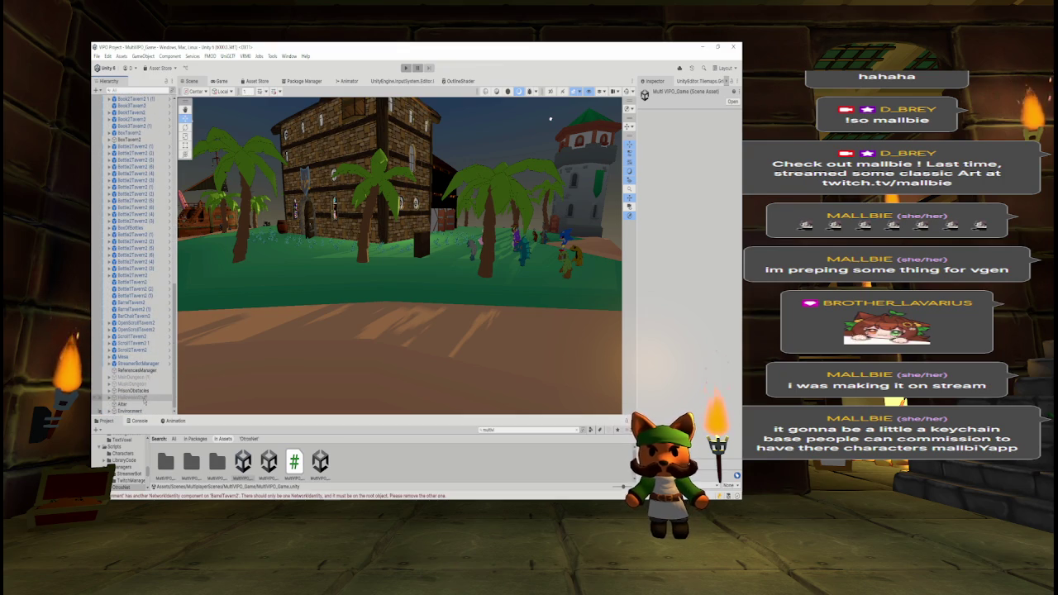
Step: Frame PrisonObstacles, fly along the prison corridor walls, then select Environment
click(132, 391)
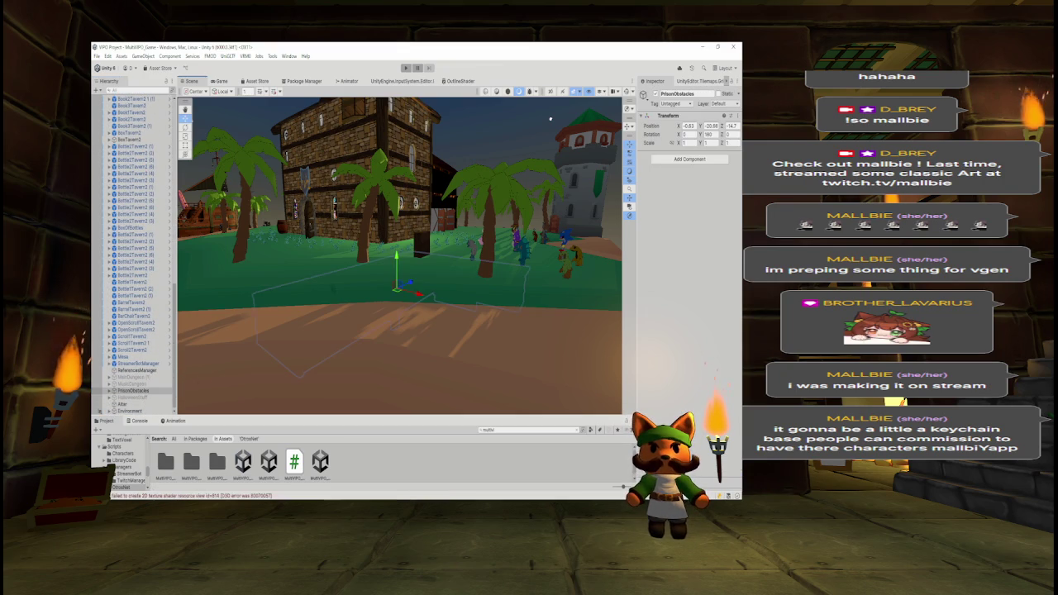
key(f)
scroll(328, 290, up, 5)
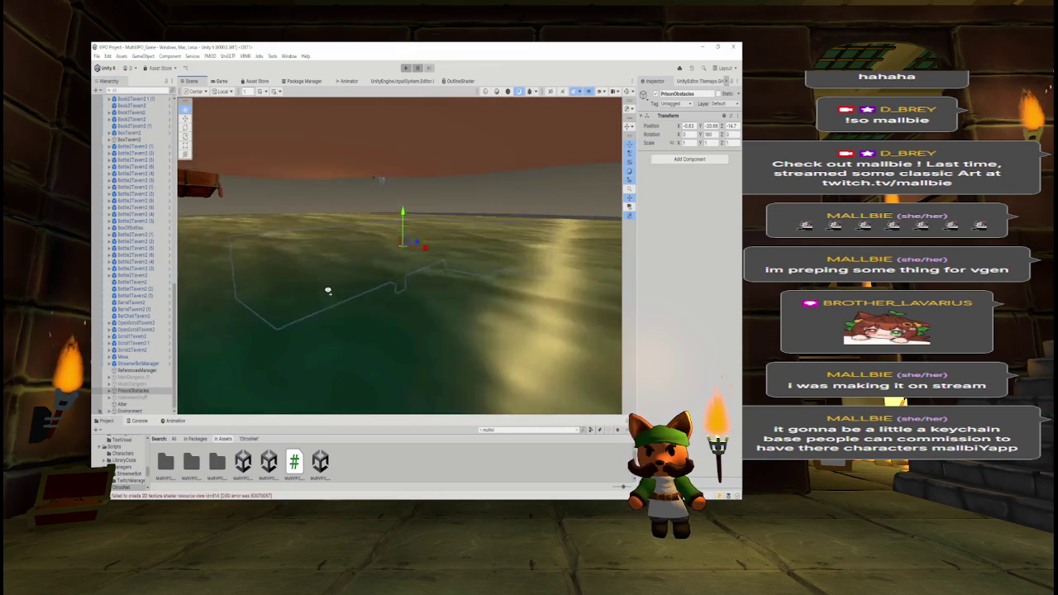
drag(311, 284, 390, 272)
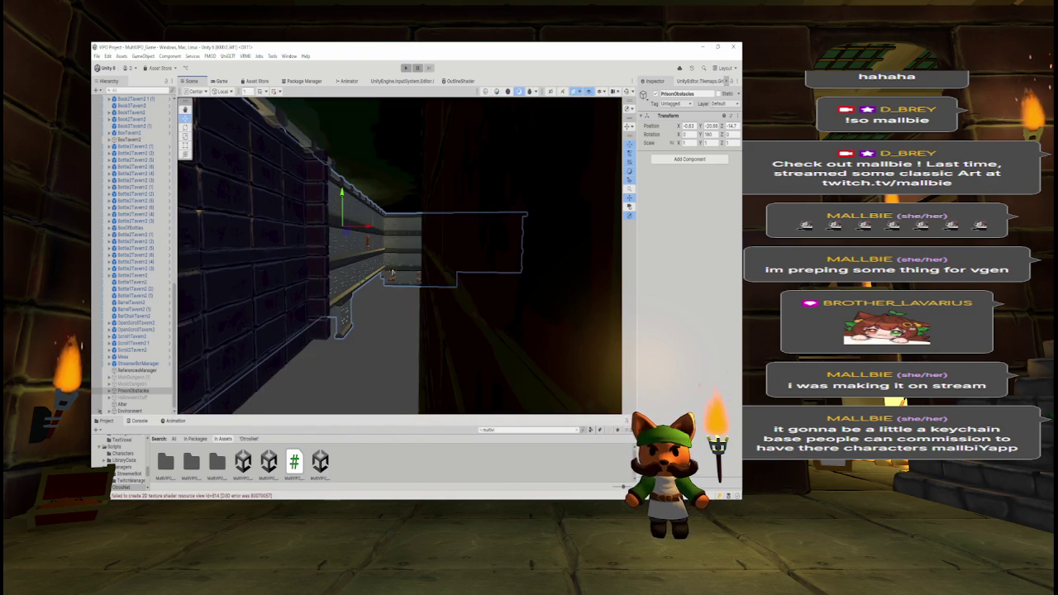
scroll(399, 256, up, 3)
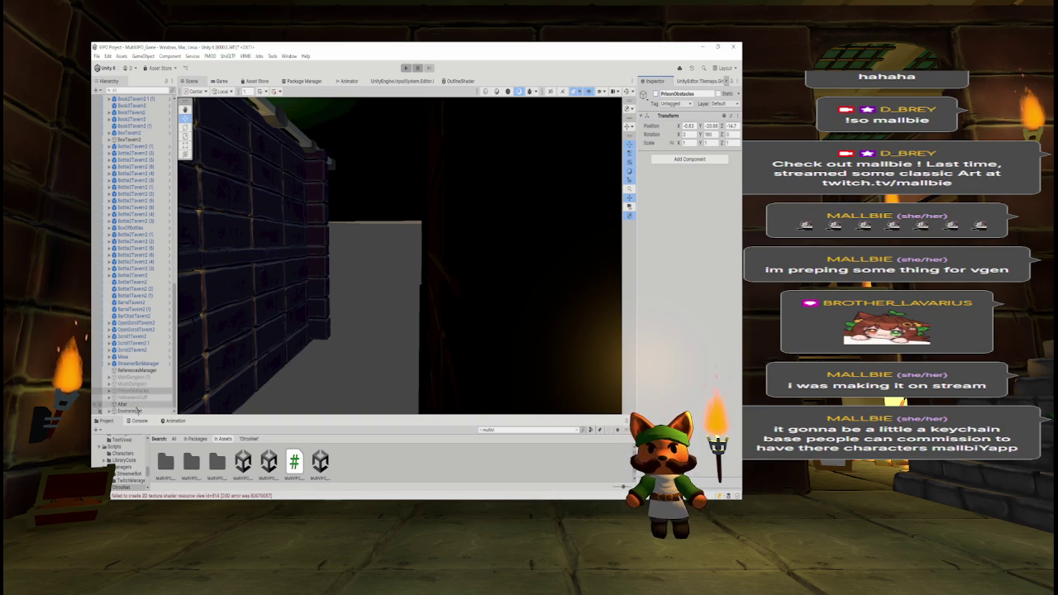
click(315, 351)
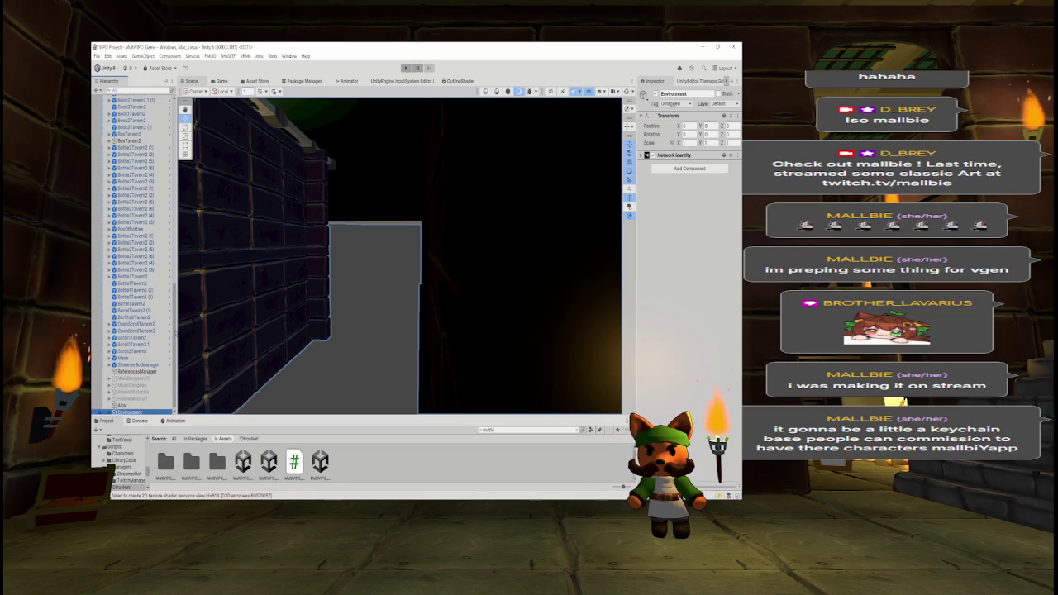
mouse_move(302, 274)
mouse_down()
mouse_move(331, 282)
mouse_move(170, 278)
mouse_up()
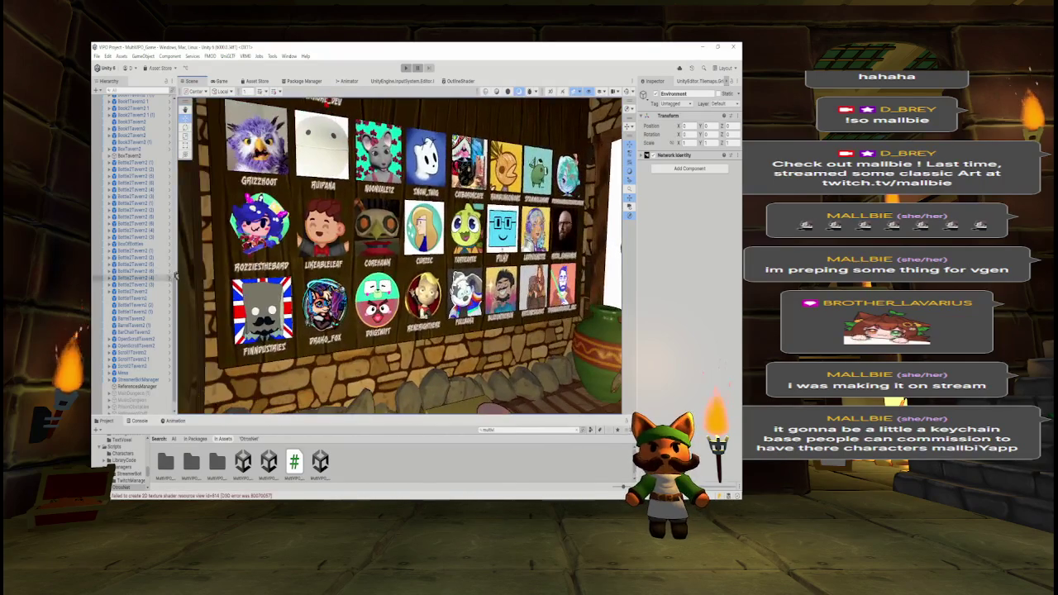
click(262, 308)
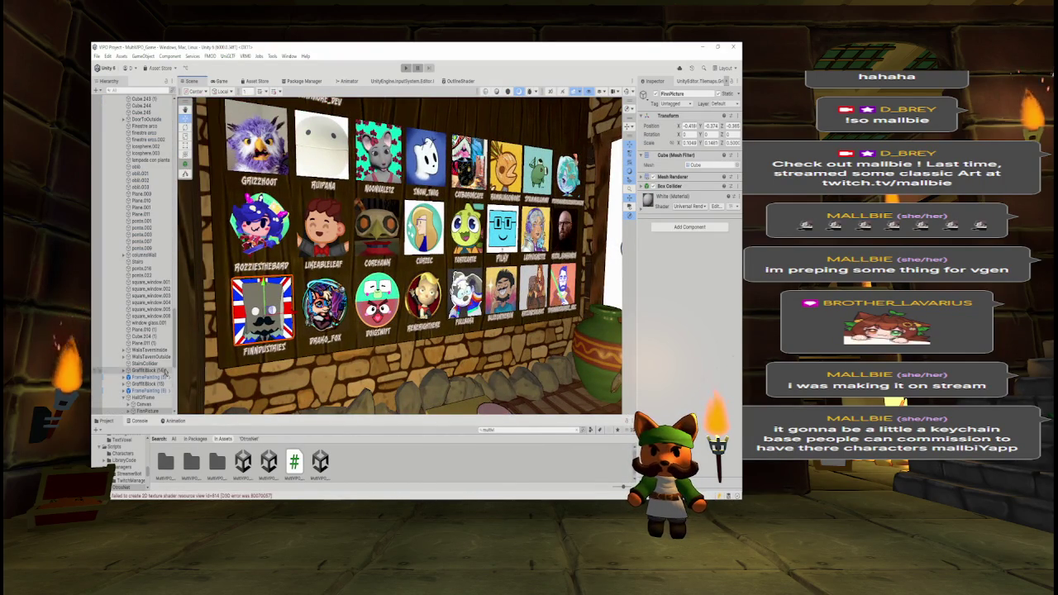
scroll(100, 245, up, 10)
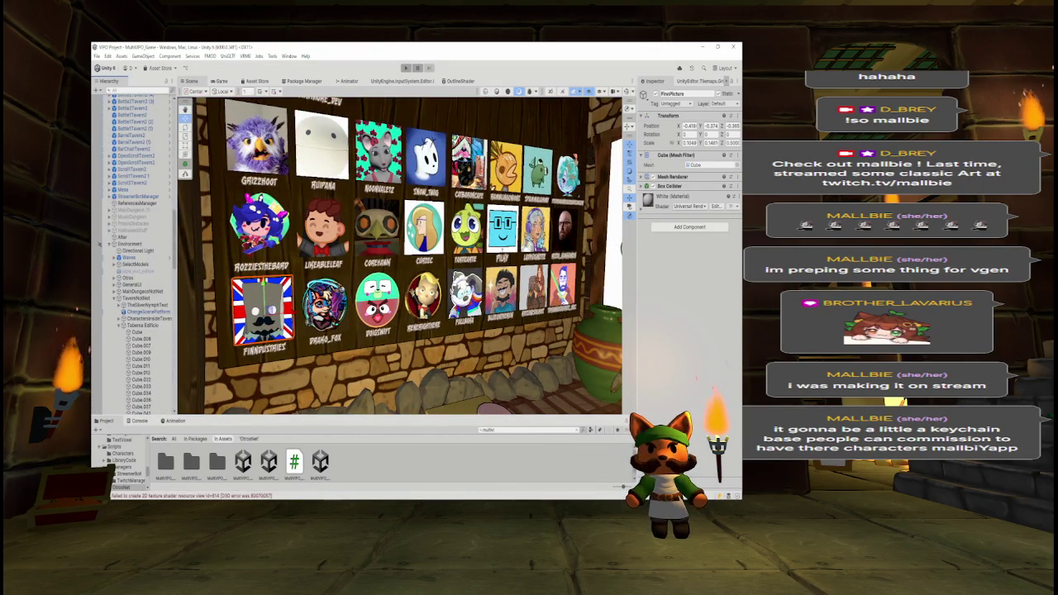
scroll(124, 248, down, 8)
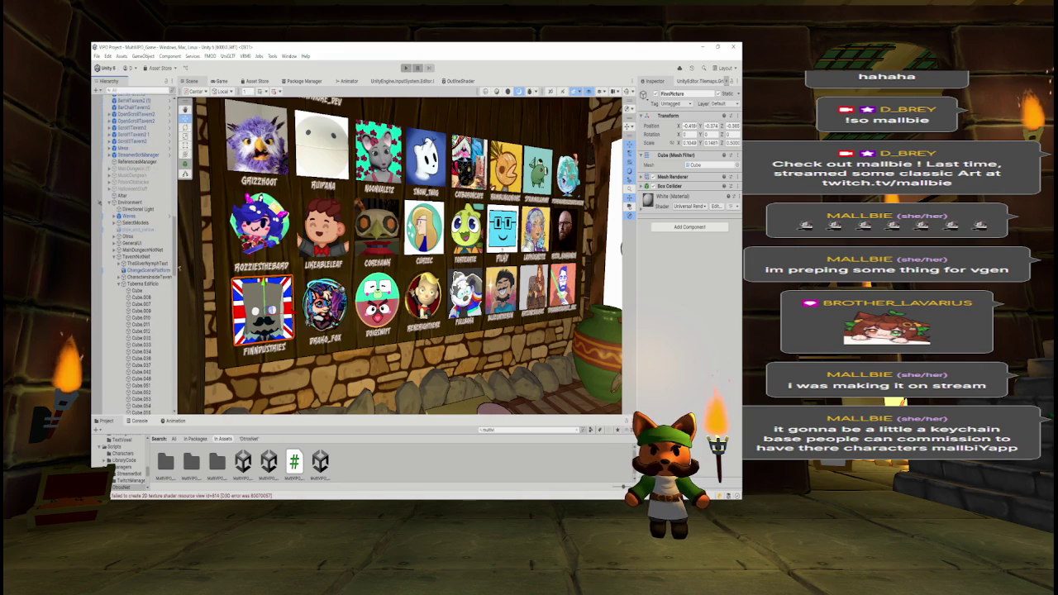
scroll(132, 248, down, 15)
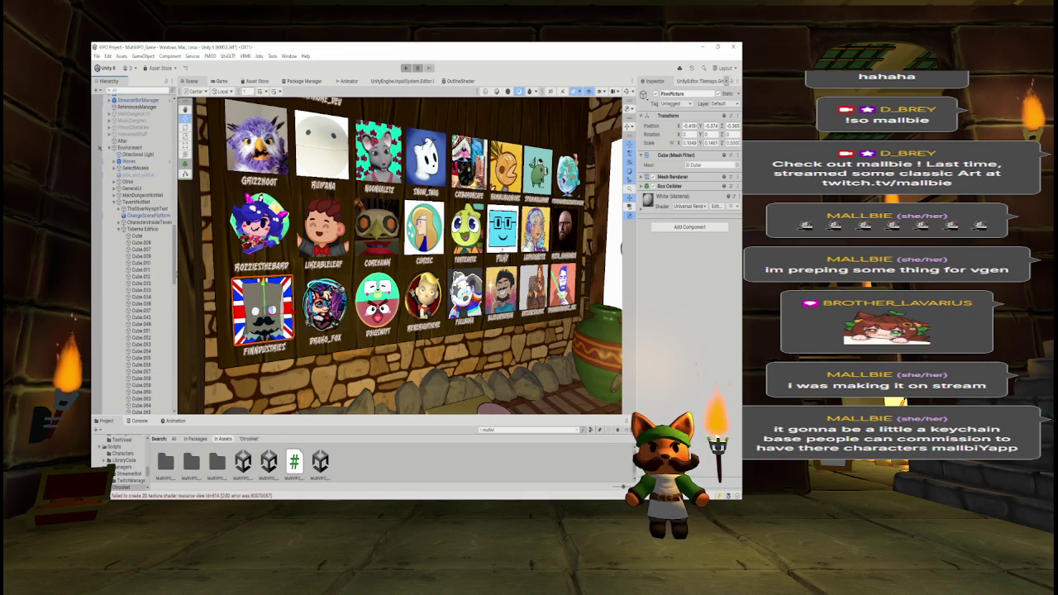
scroll(145, 248, down, 5)
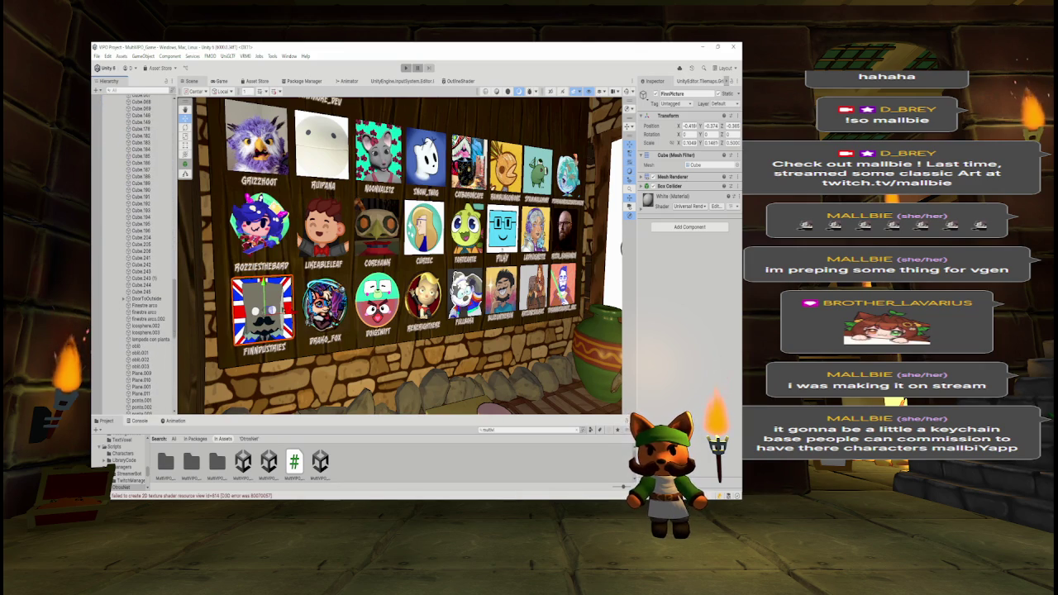
drag(190, 324, 319, 324)
key(d)
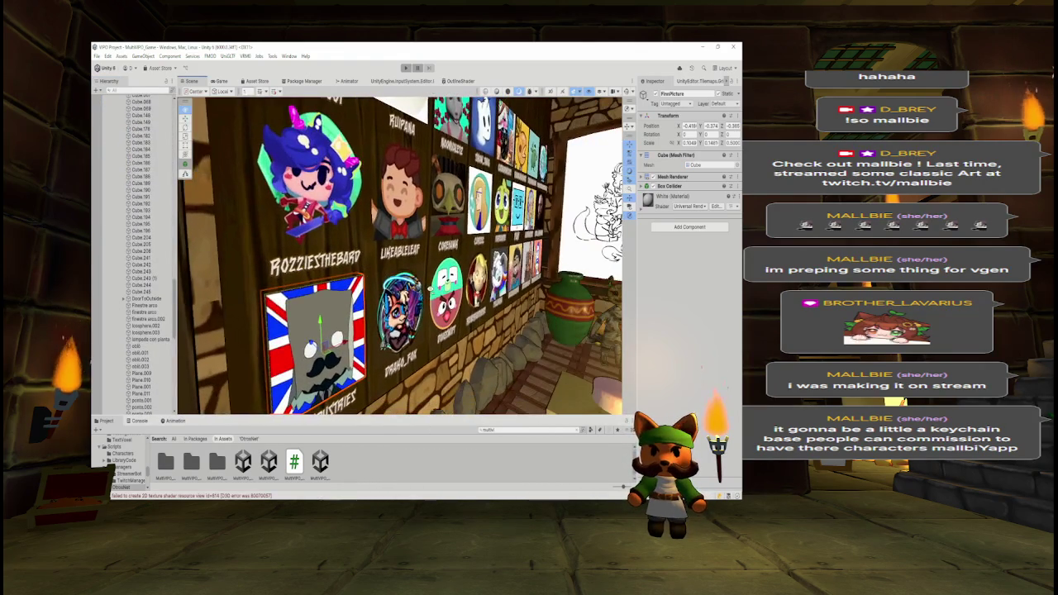
key(a)
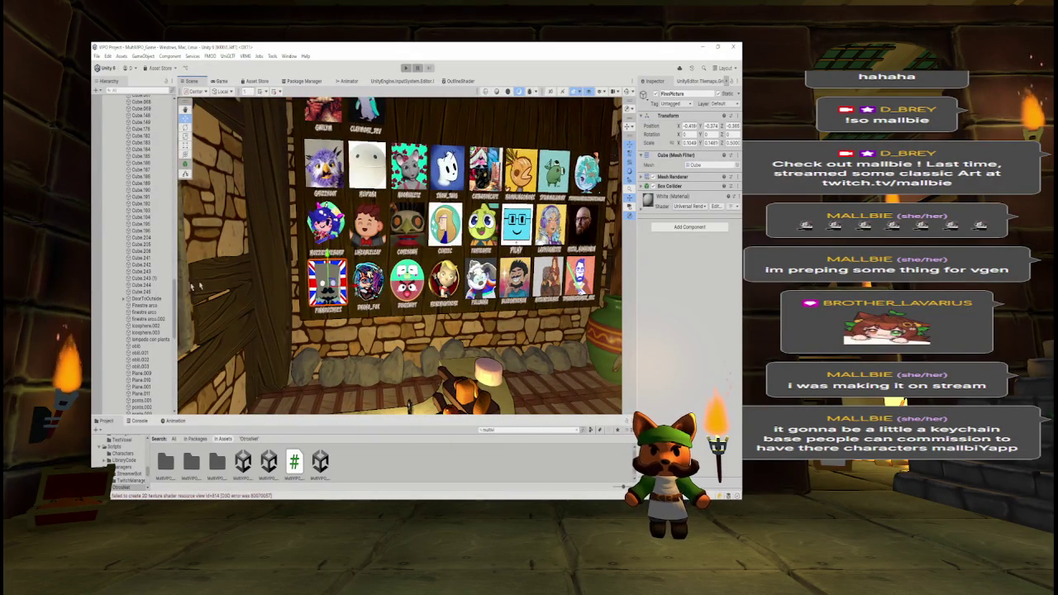
click(145, 288)
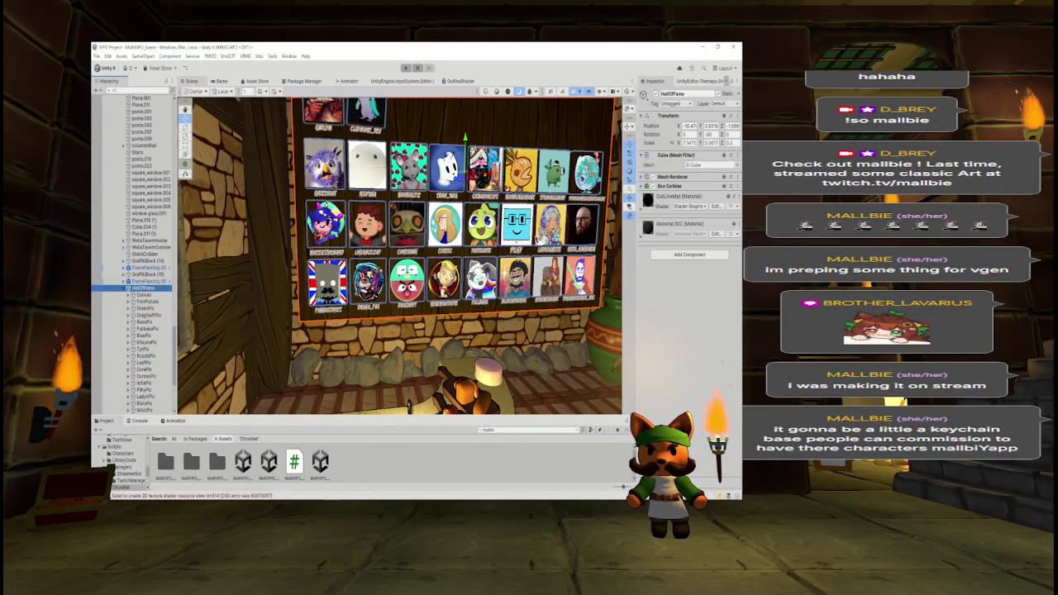
double_click(145, 288)
scroll(470, 225, down, 10)
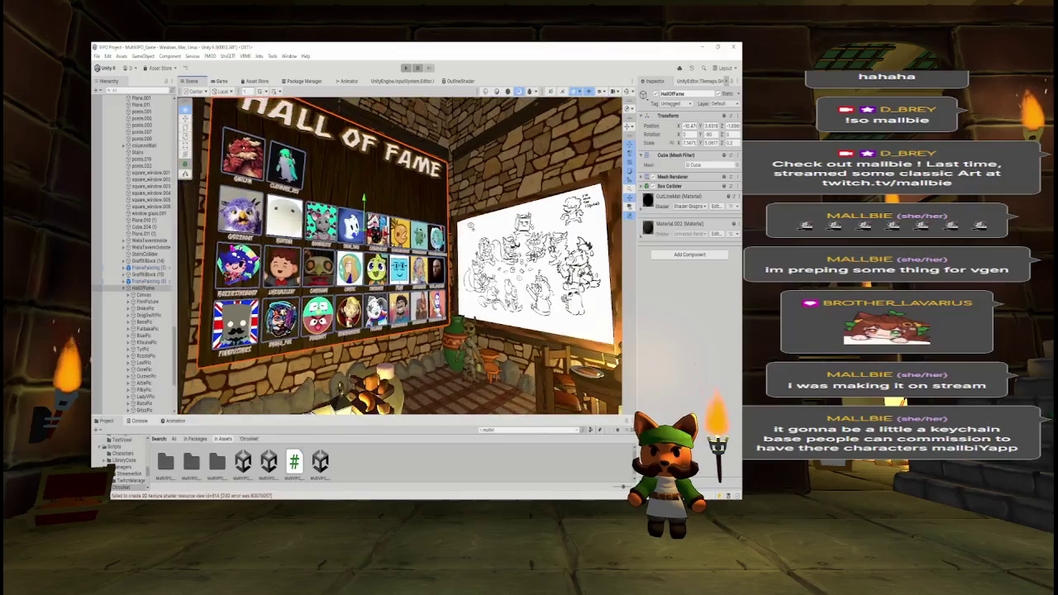
drag(469, 225, 560, 258)
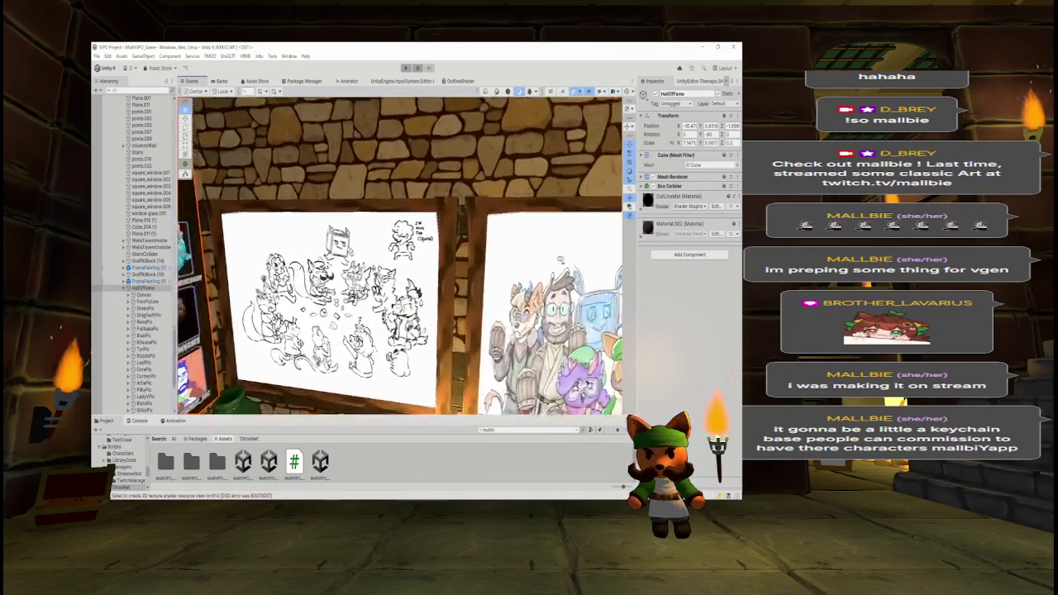
Step: Select and frame the stone wall and frame around the left drawing
click(397, 279)
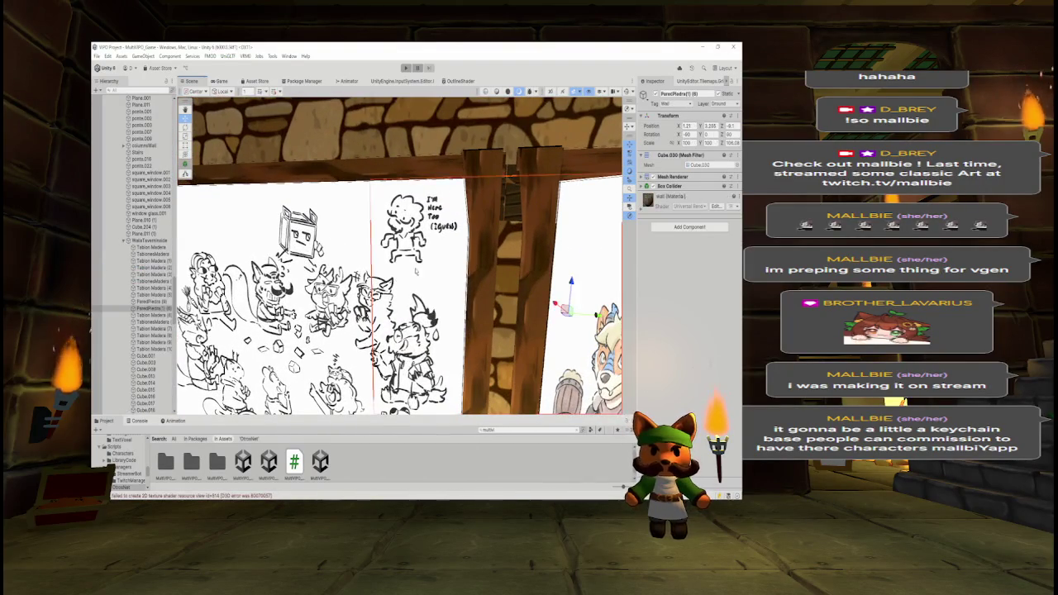
key(f)
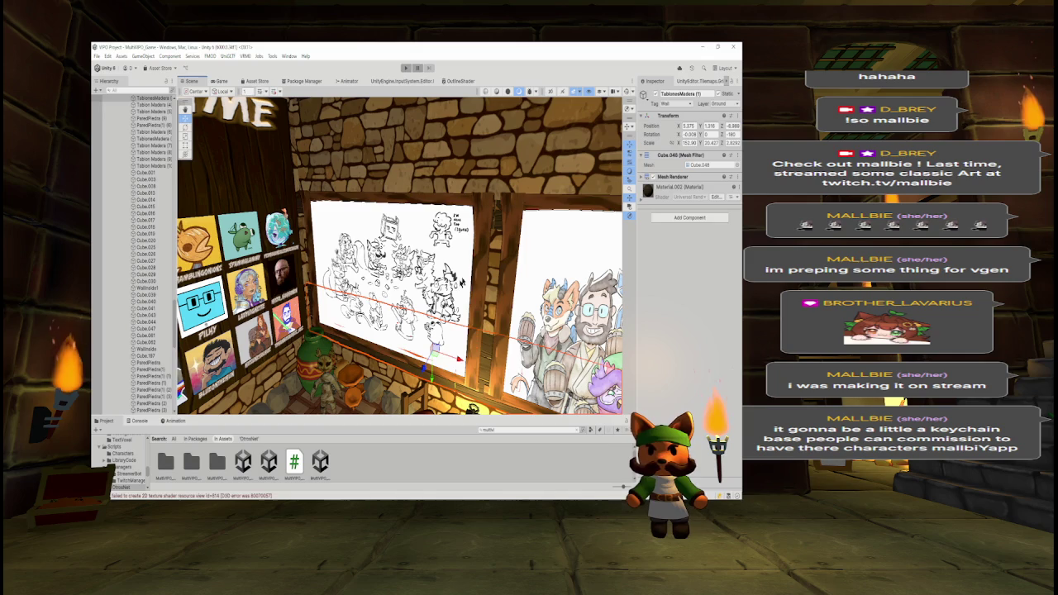
click(388, 273)
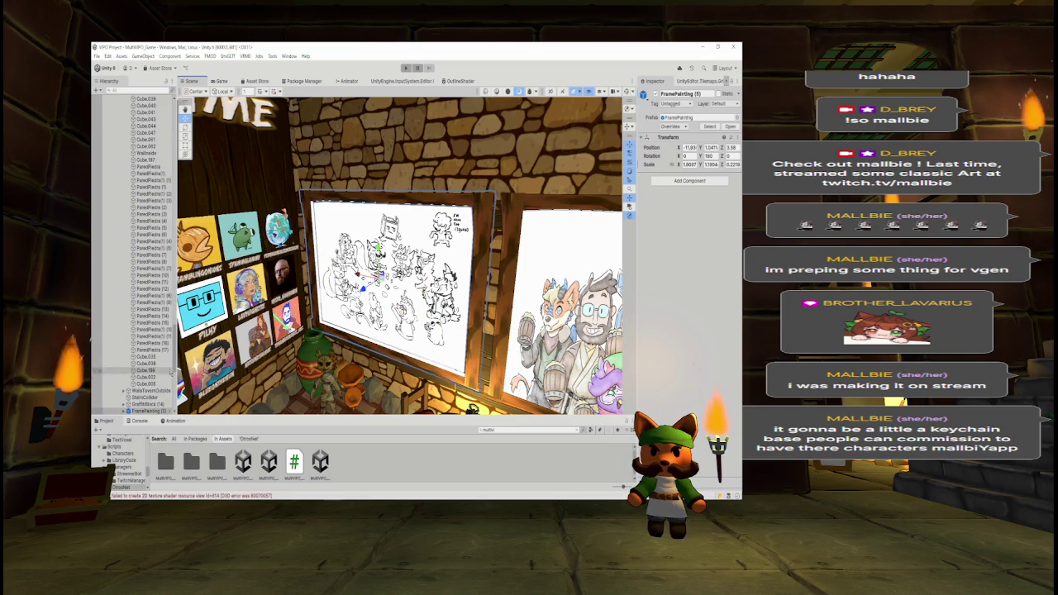
scroll(149, 256, down, 3)
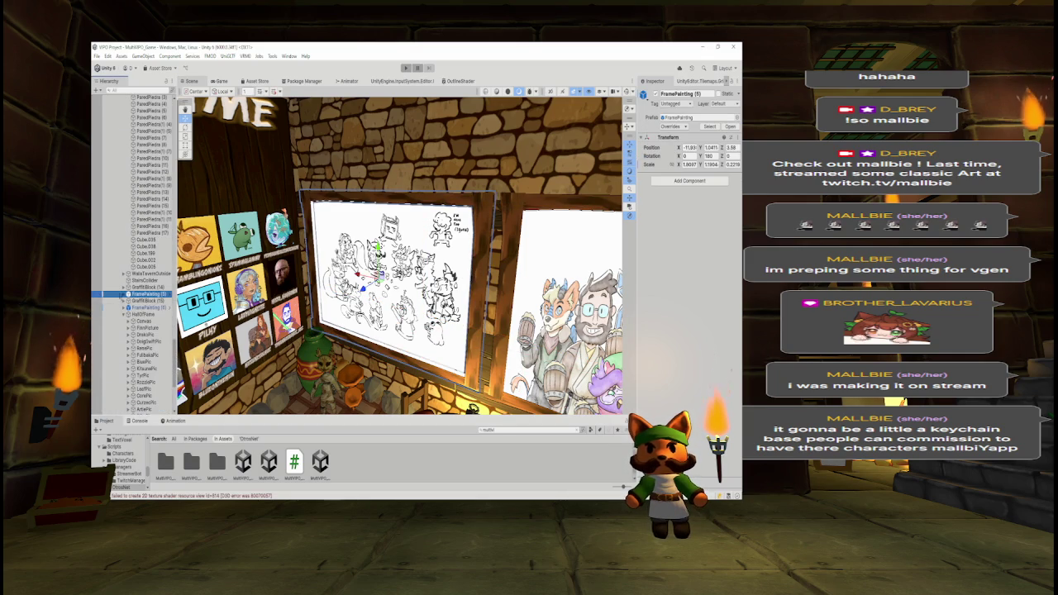
Step: Drill through FramePainting (5) to GraffitiBlock (15) > Canvas > Image and frame it
click(127, 294)
click(147, 301)
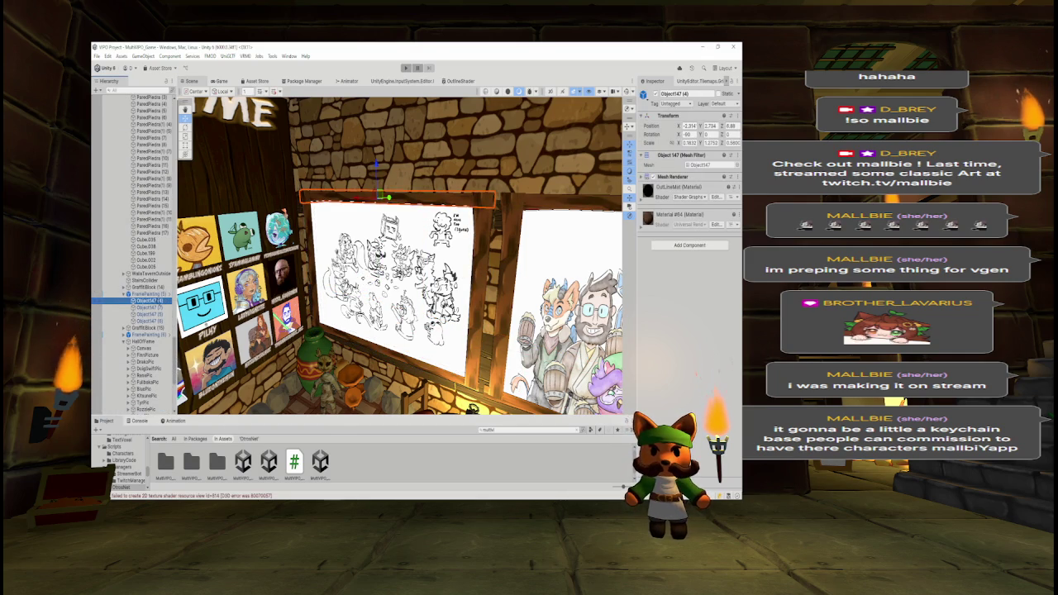
key(Down)
key(Down)
key(Down)
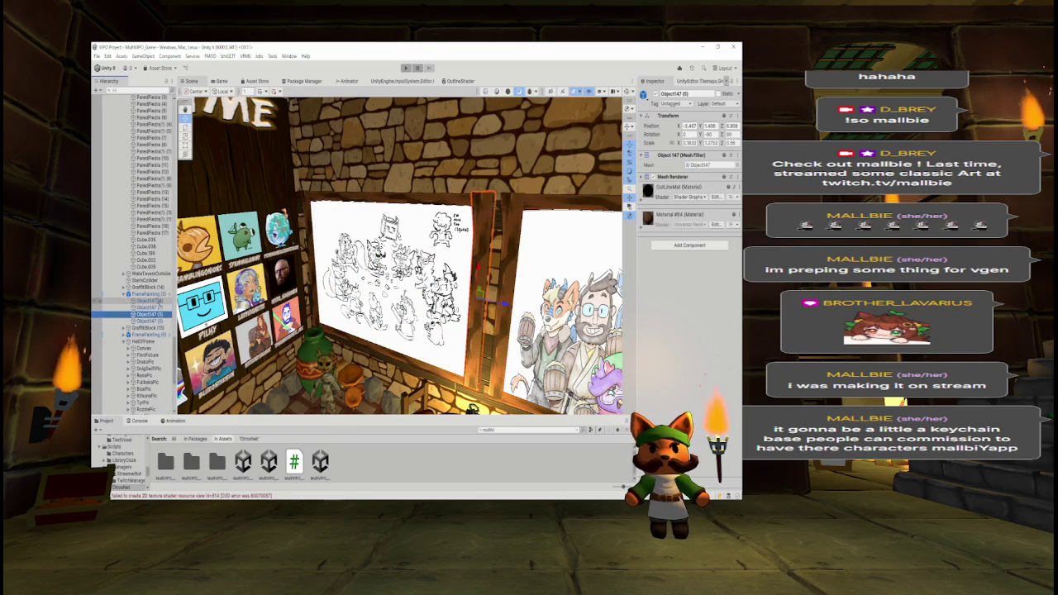
key(Down)
key(Right)
key(Down)
key(Right)
key(Down)
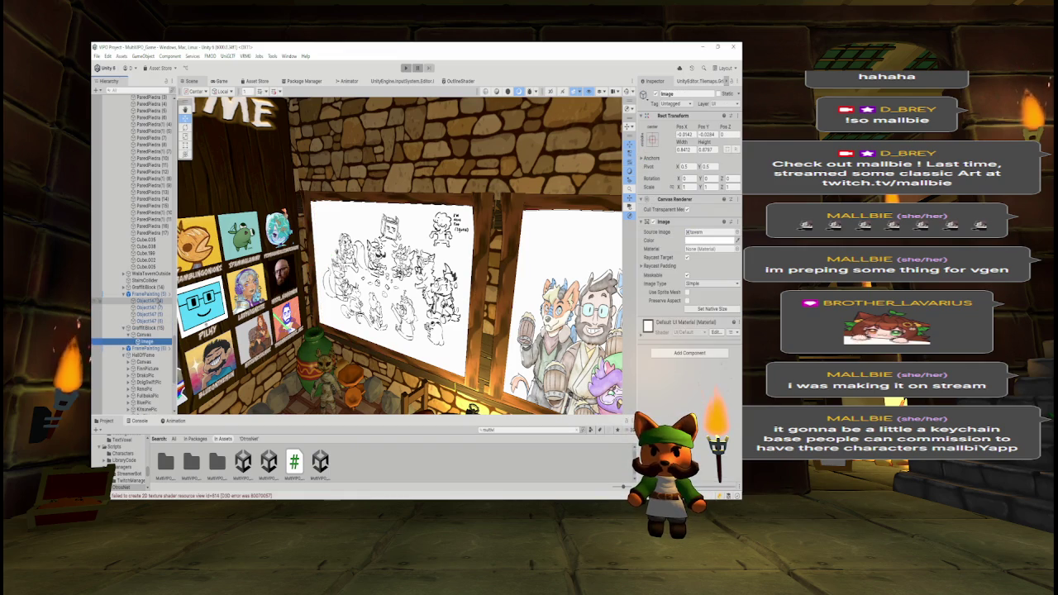
key(f)
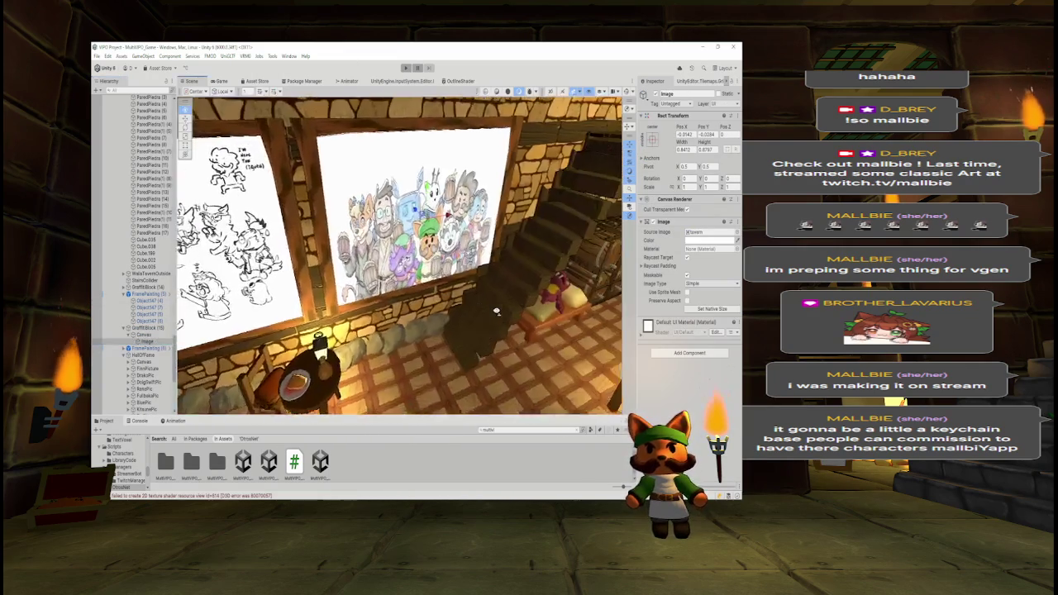
drag(530, 307, 436, 279)
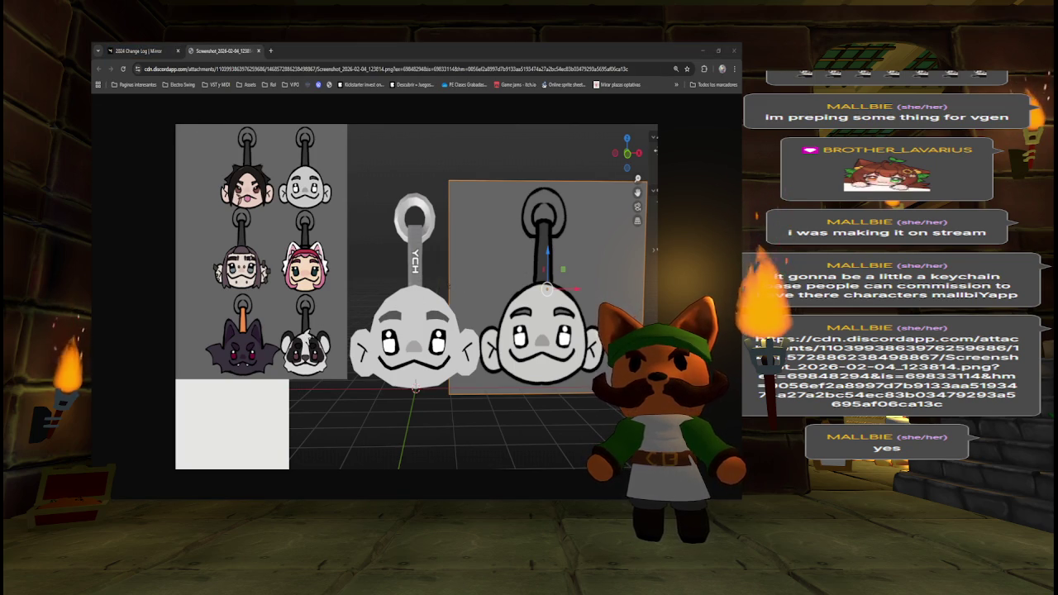
Step: Leave the Chrome keychain screenshot and return to the Unity editor
key(alt+Tab)
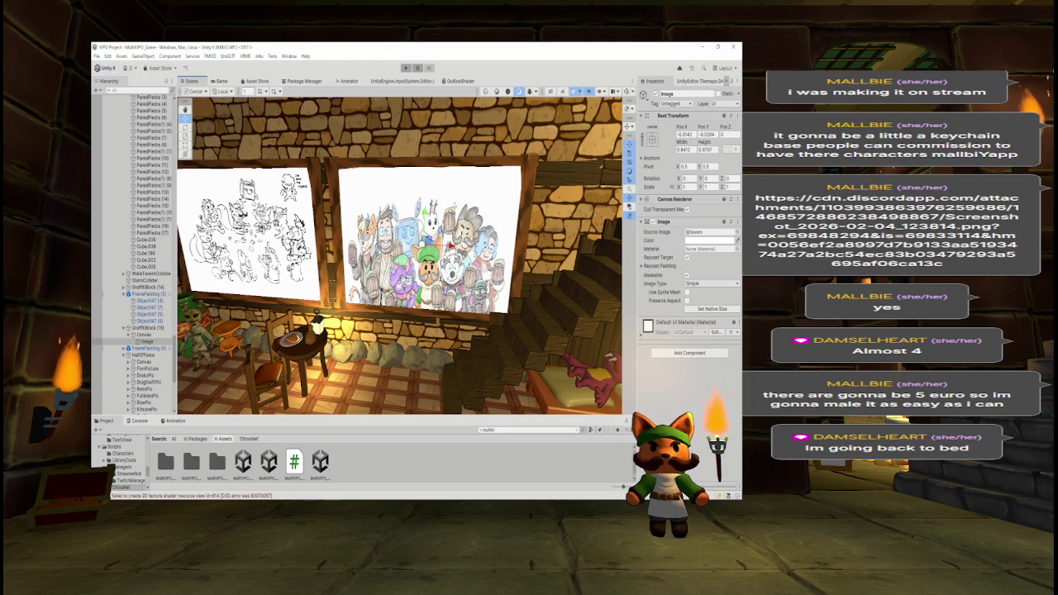
Step: Reselect GraffitiBlock (15) and orbit the Scene view around the paintings to the Hall of Fame wall
mouse_move(345, 291)
mouse_down()
mouse_move(321, 257)
mouse_move(444, 147)
mouse_move(421, 296)
mouse_move(275, 100)
mouse_move(290, 125)
mouse_move(504, 264)
mouse_up()
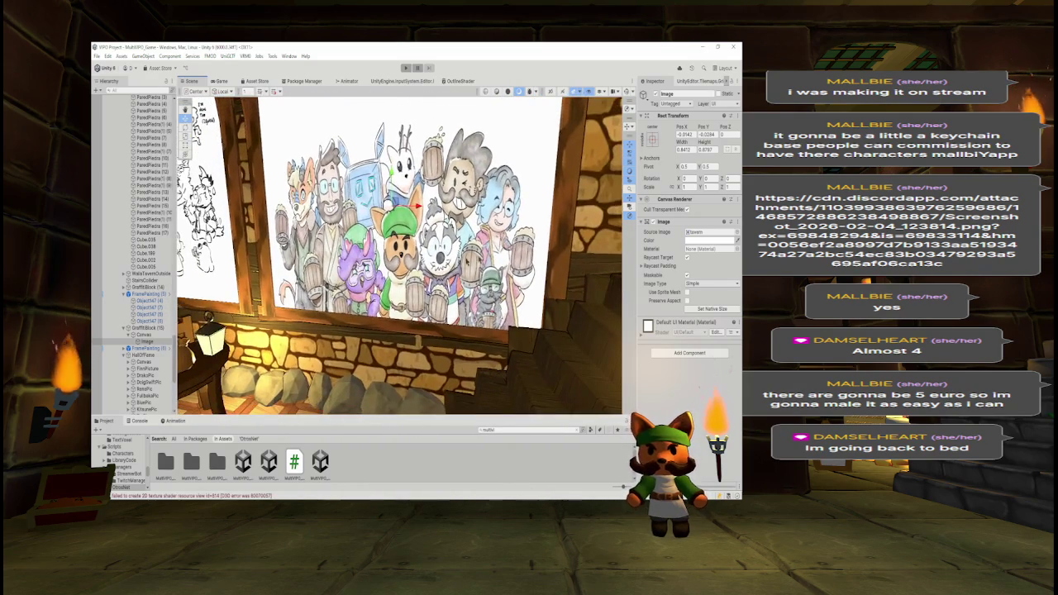
click(150, 328)
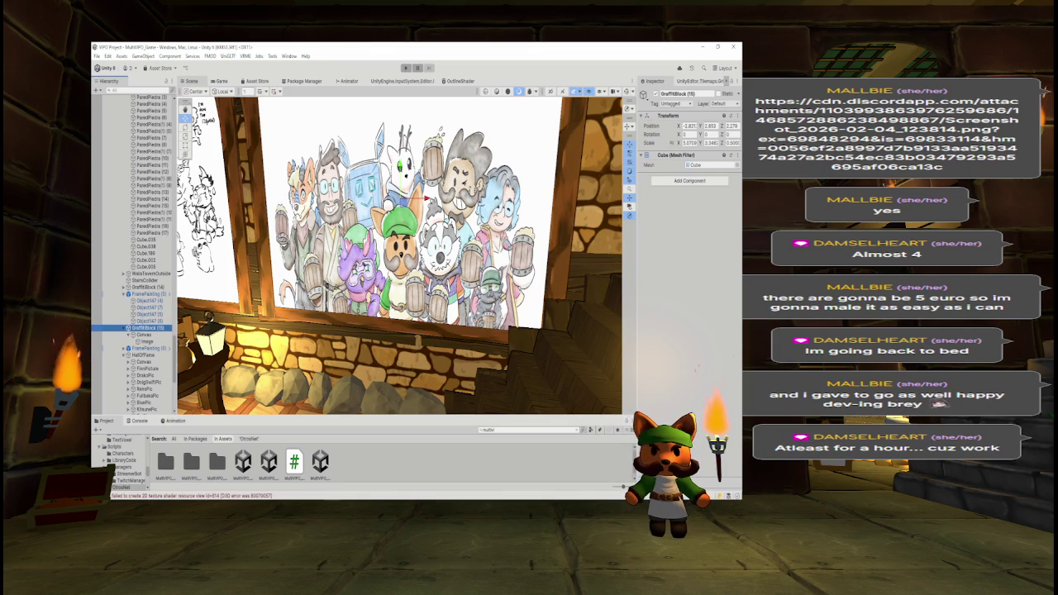
mouse_move(397, 247)
mouse_down()
mouse_move(429, 248)
mouse_move(384, 252)
mouse_up()
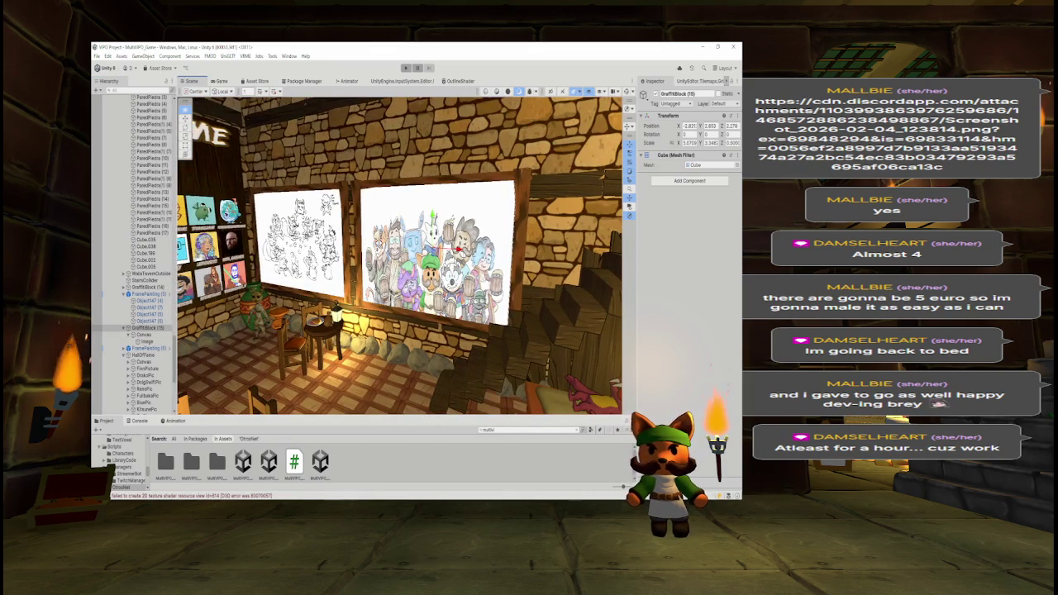
mouse_move(344, 248)
mouse_down()
mouse_move(340, 198)
mouse_move(177, 318)
mouse_up()
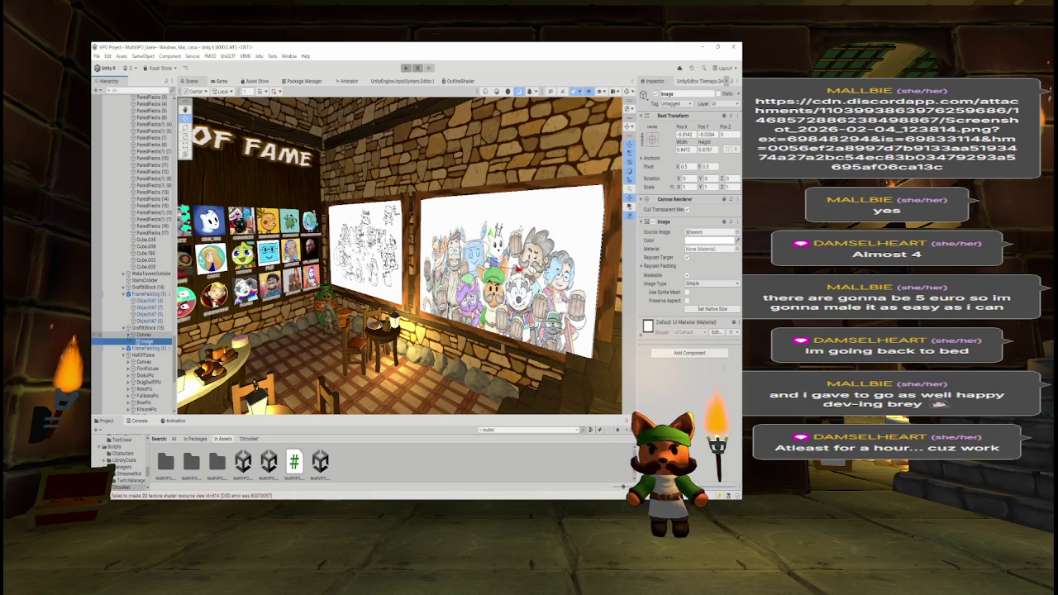
Step: Collapse the Canvas, GraffitiBlock (15), FramePainting (5) and Taberna Edificio groups in the Hierarchy
key(Left)
key(Left)
key(Left)
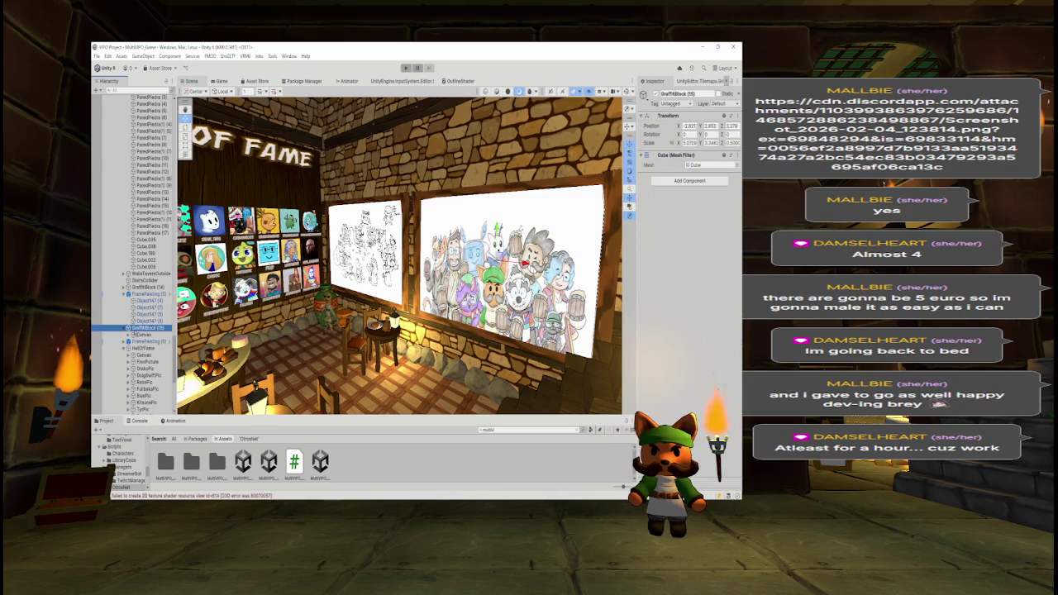
key(Left)
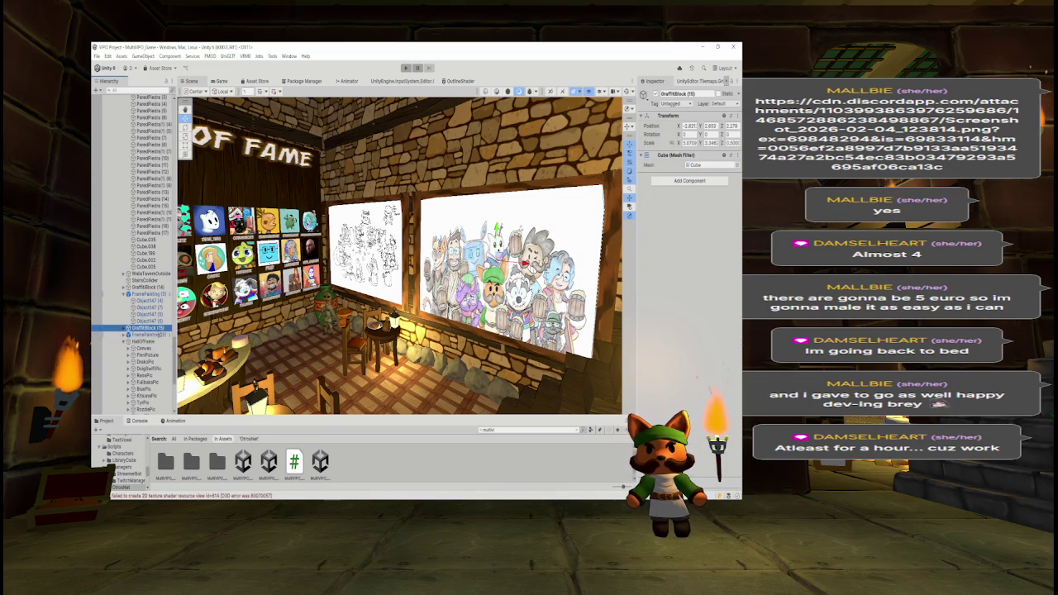
click(127, 294)
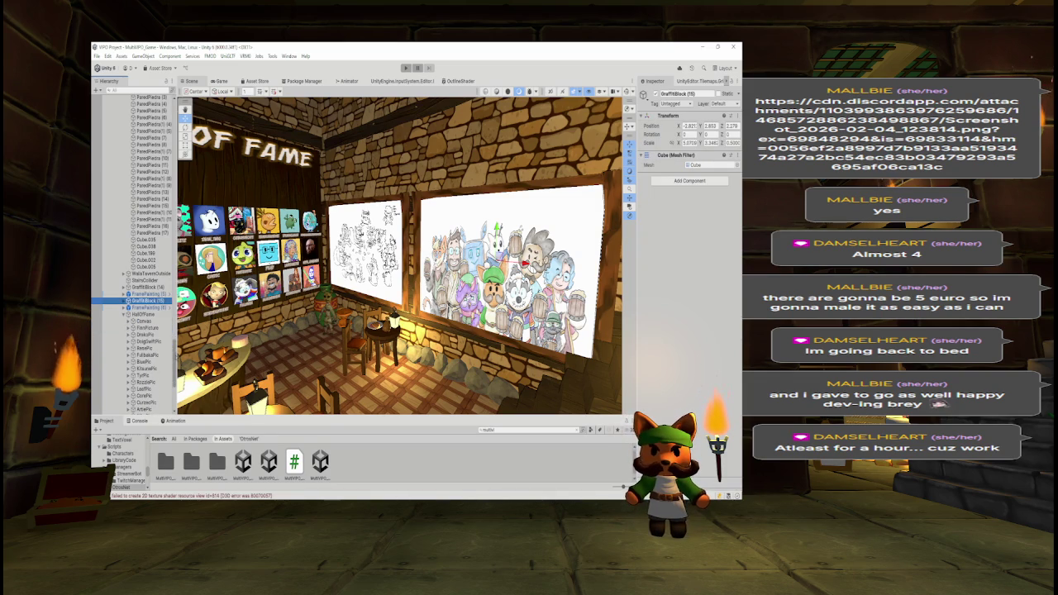
scroll(132, 314, up, 15)
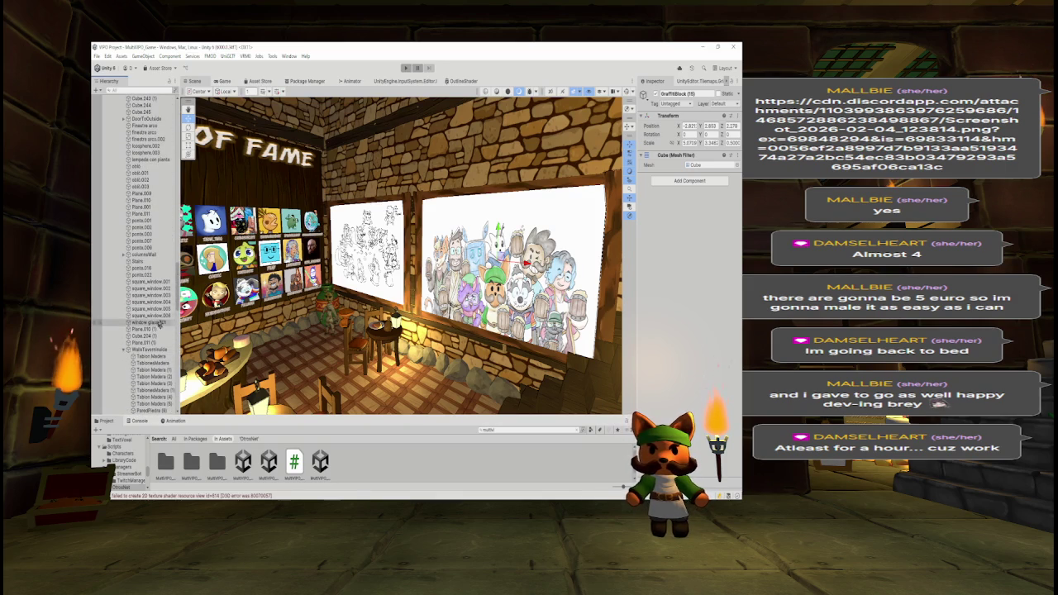
scroll(140, 314, up, 15)
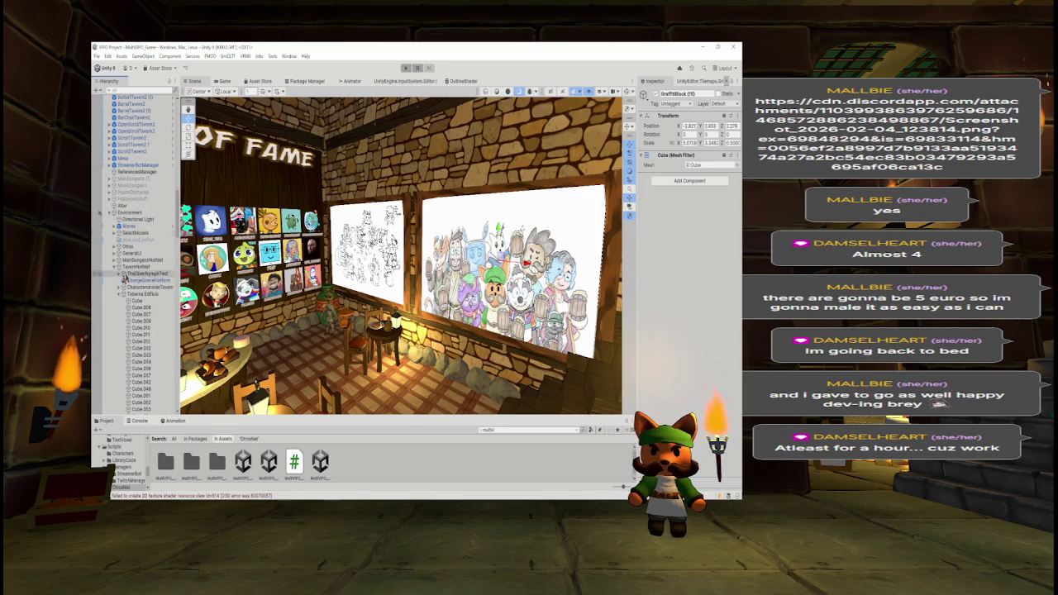
click(120, 293)
scroll(132, 294, up, 2)
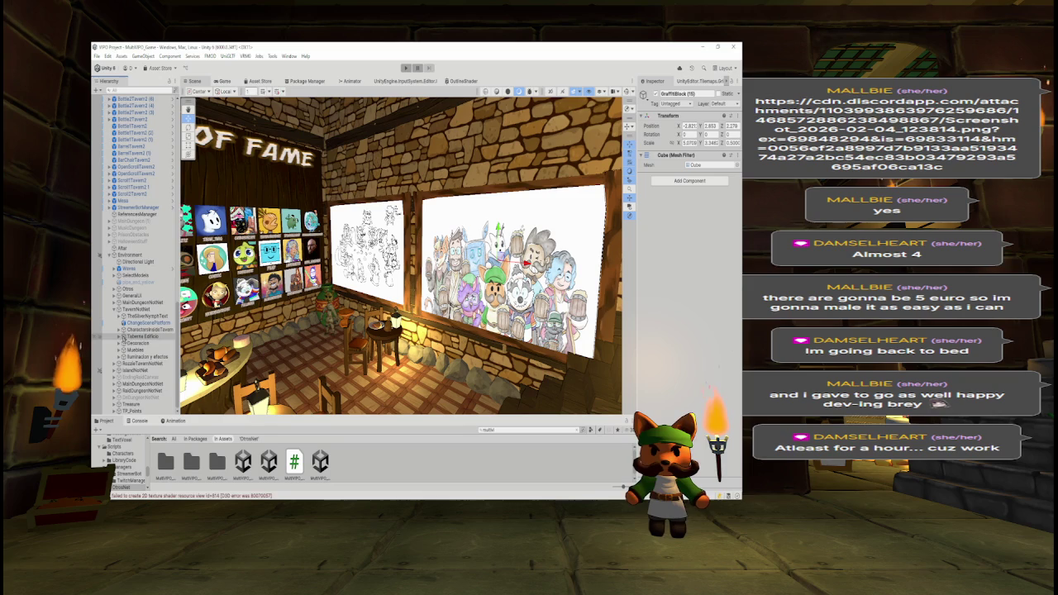
Step: Pick the large painting, go back to GraffitiBlock (15), and scroll the Hierarchy to the top
click(496, 272)
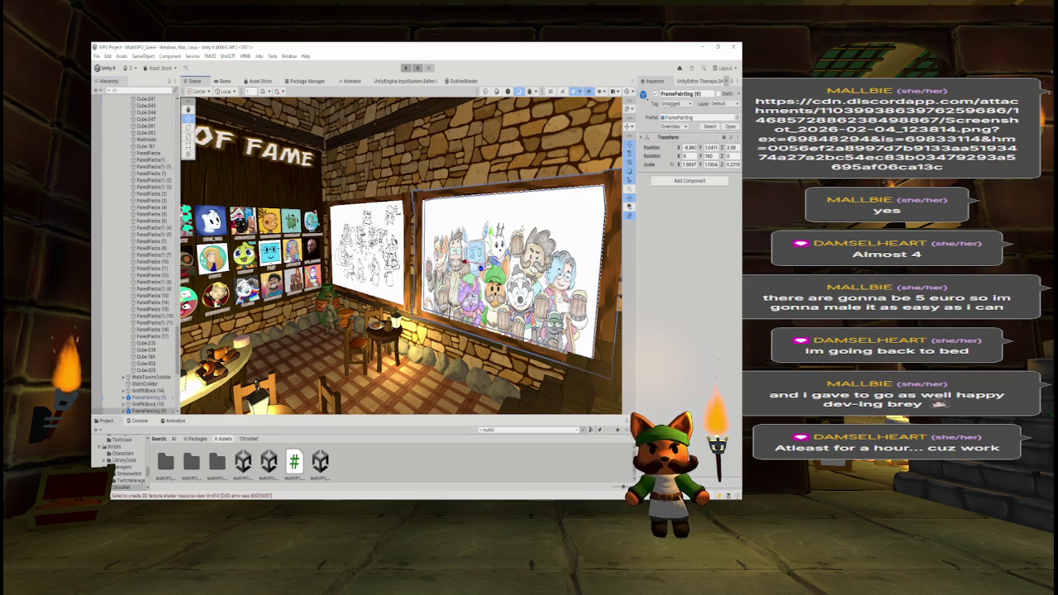
click(147, 404)
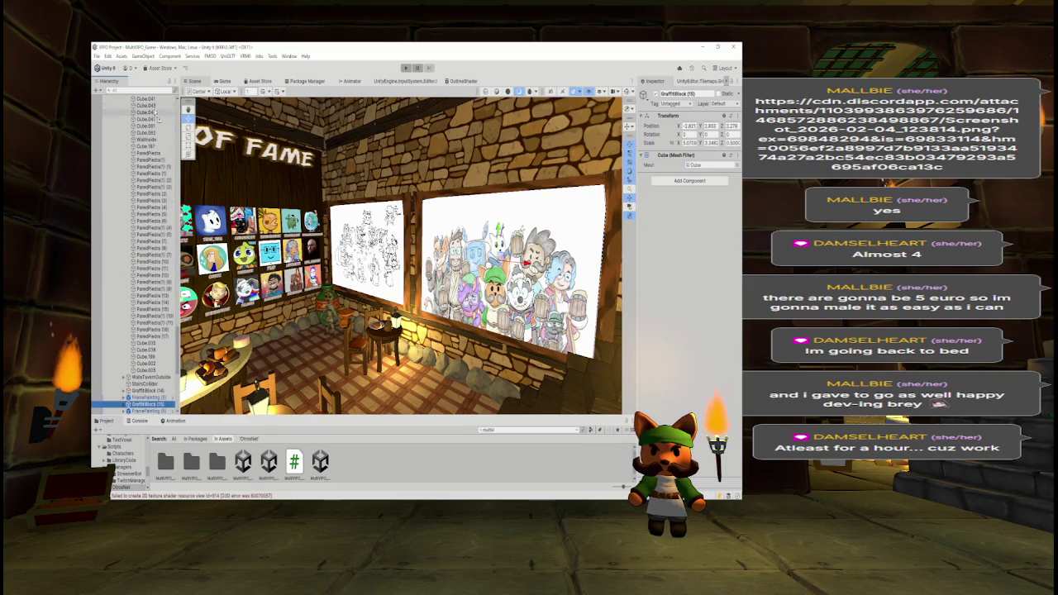
scroll(155, 115, up, 6)
scroll(159, 105, up, 10)
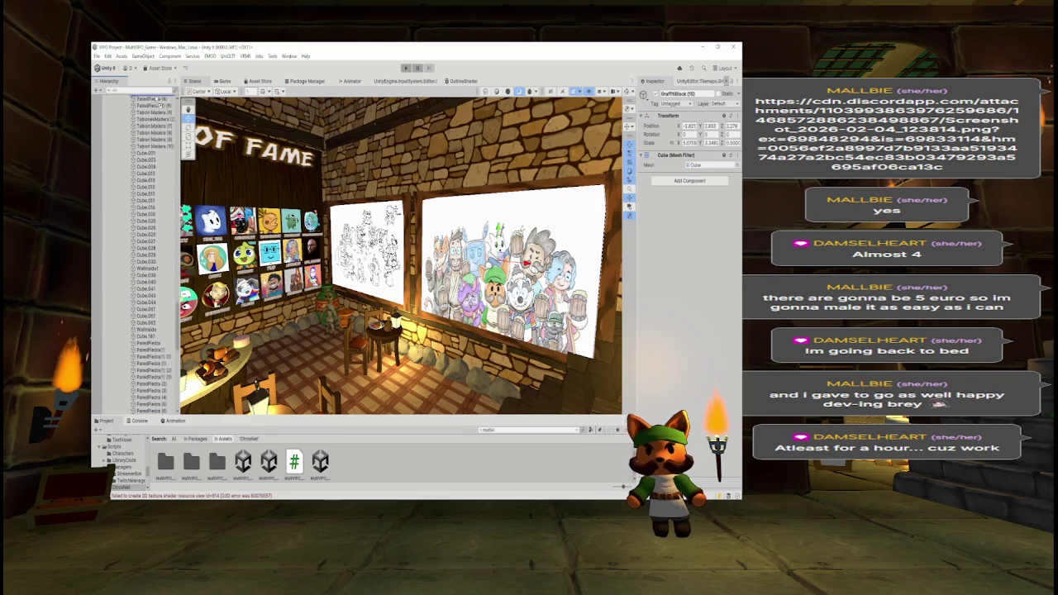
scroll(159, 106, up, 11)
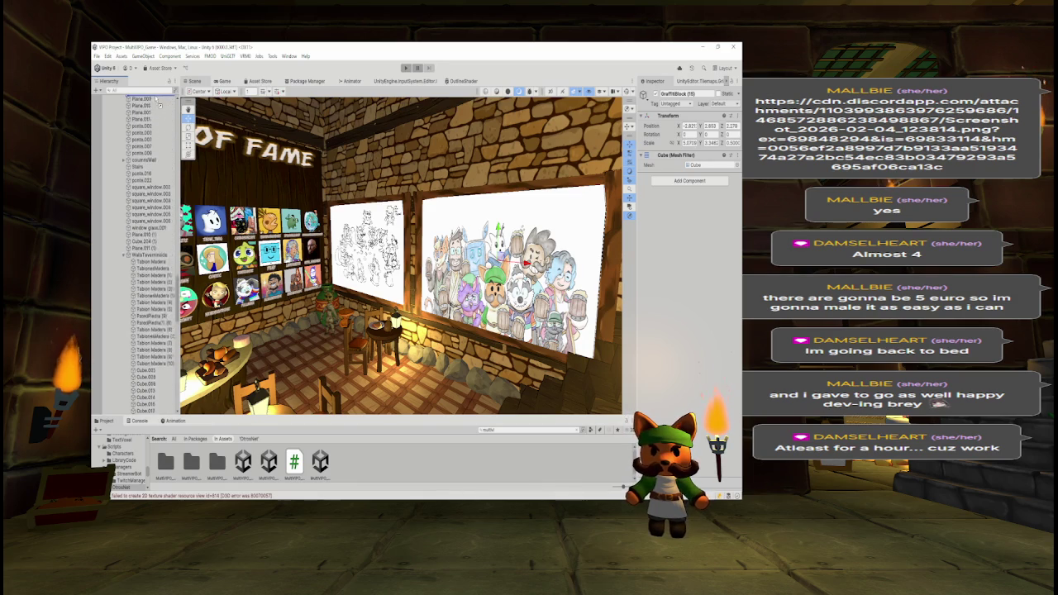
scroll(159, 106, up, 11)
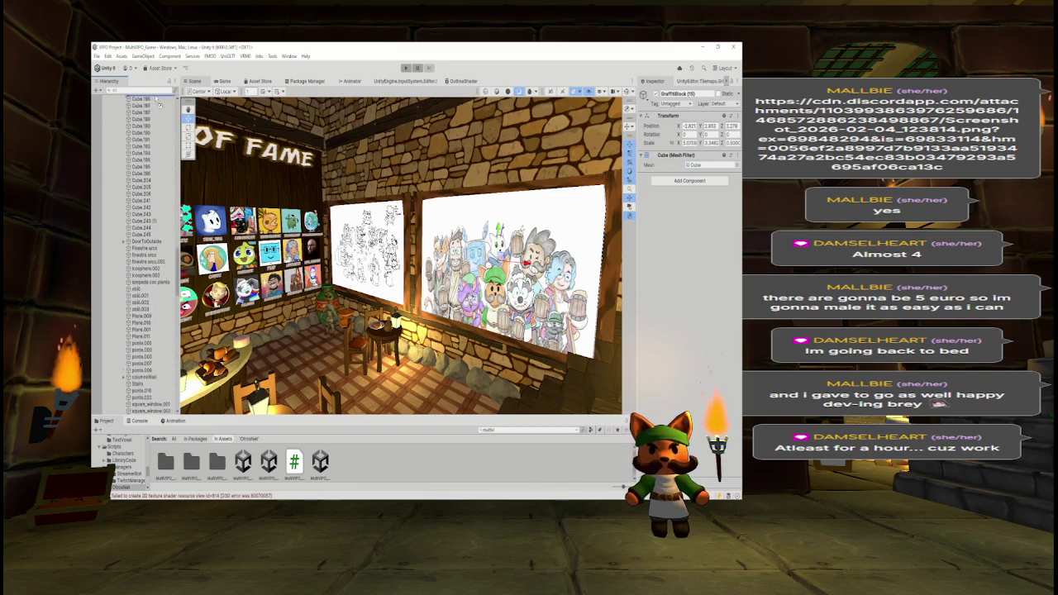
scroll(157, 106, up, 10)
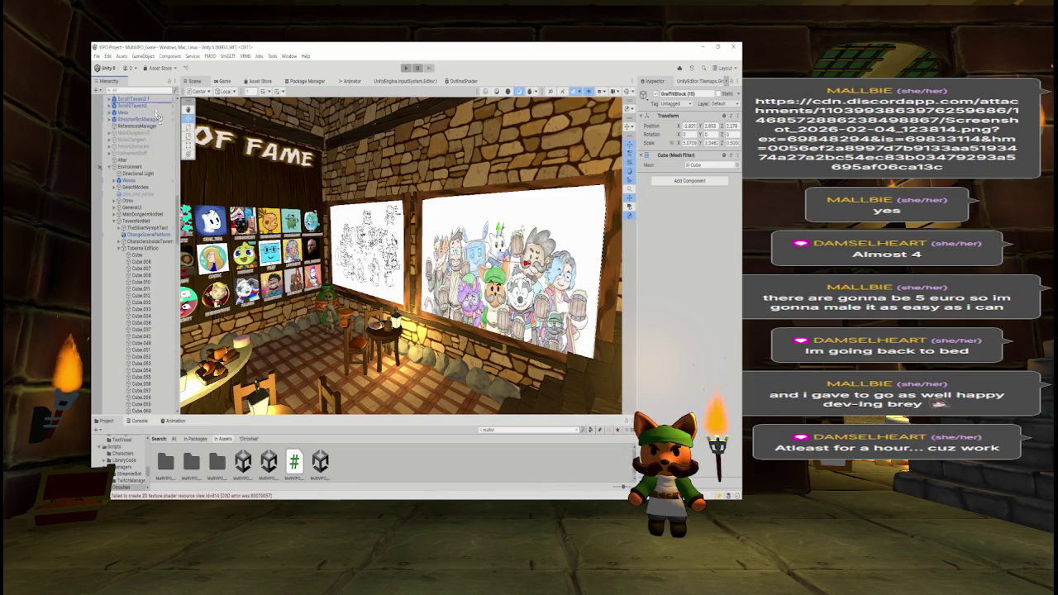
Step: Move GraffitiBlock (15) to the Hierarchy root and add a Network Identity component
drag(149, 168, 149, 166)
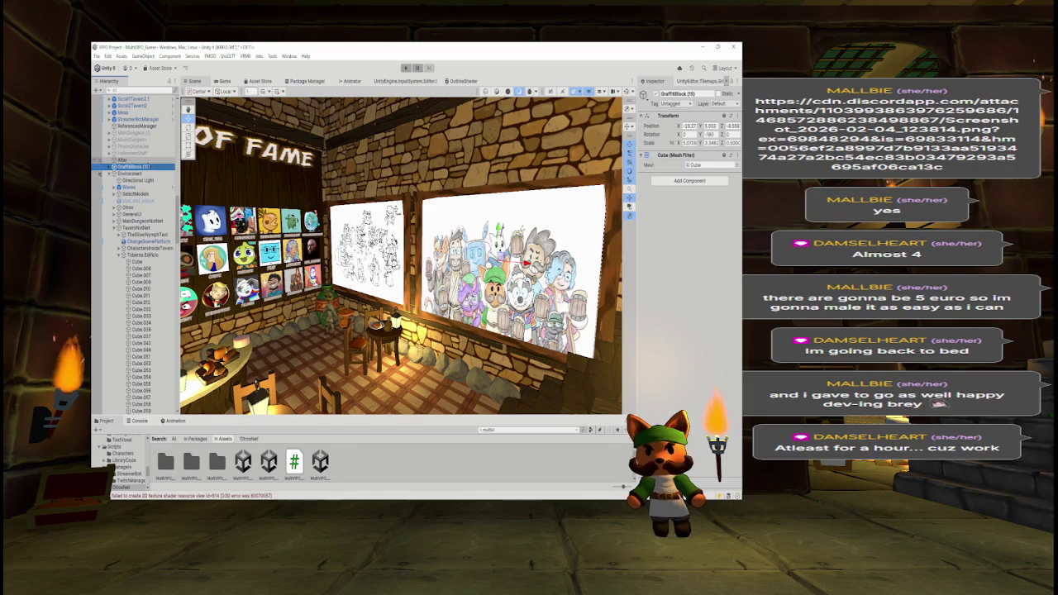
click(686, 183)
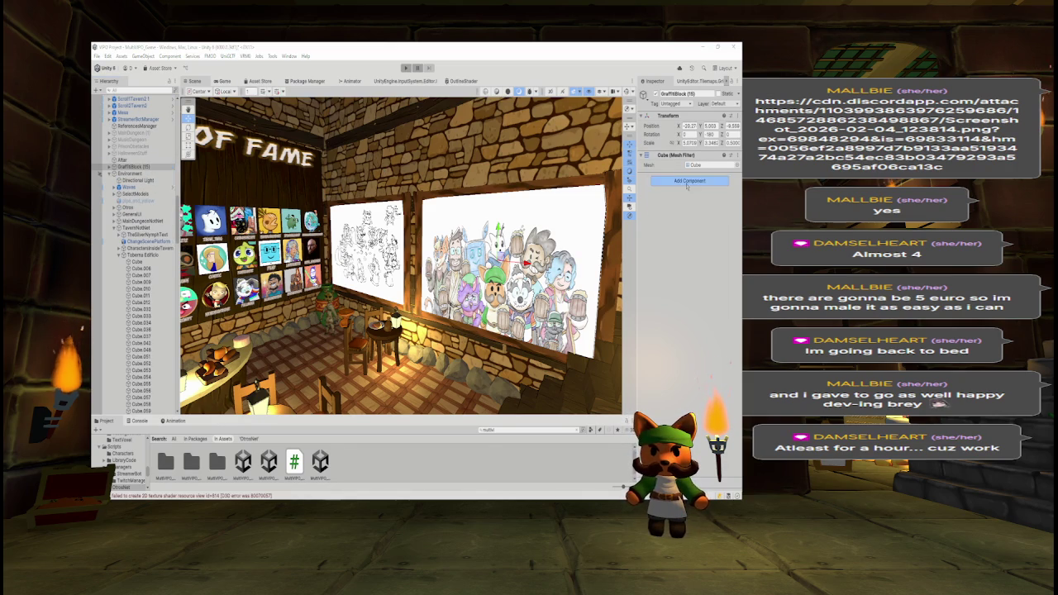
key(Return)
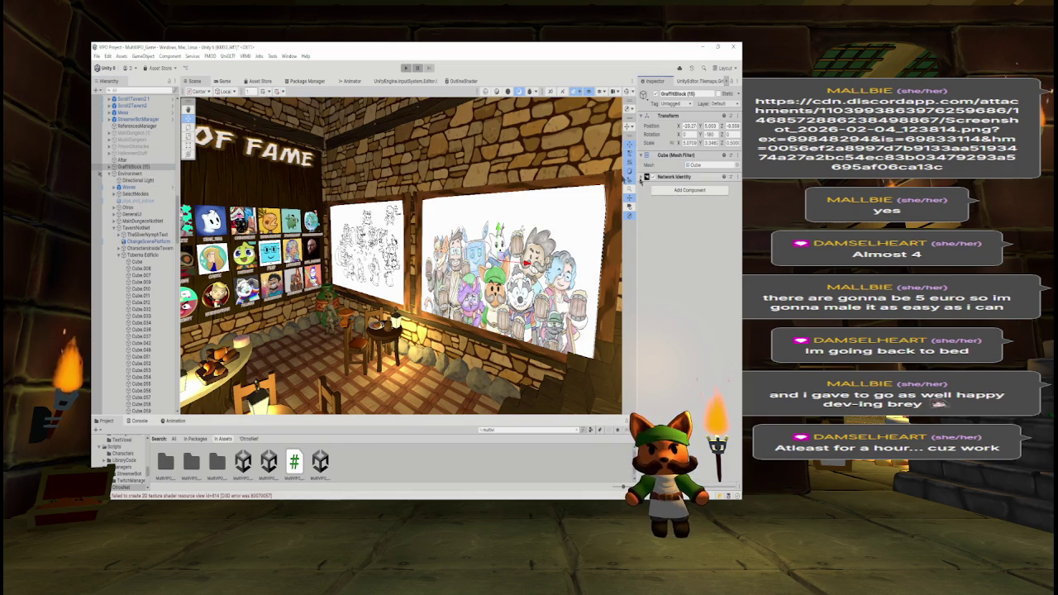
Step: Collapse the Environment group, turn toward the paintings, and open the MultiVIPO_Menu scene
click(113, 173)
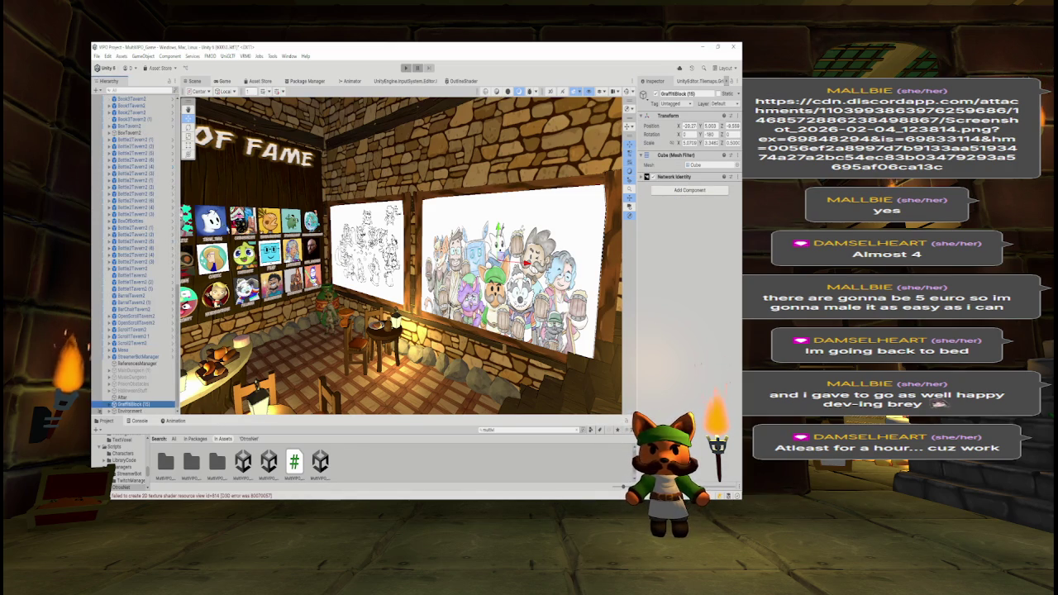
drag(397, 247, 463, 248)
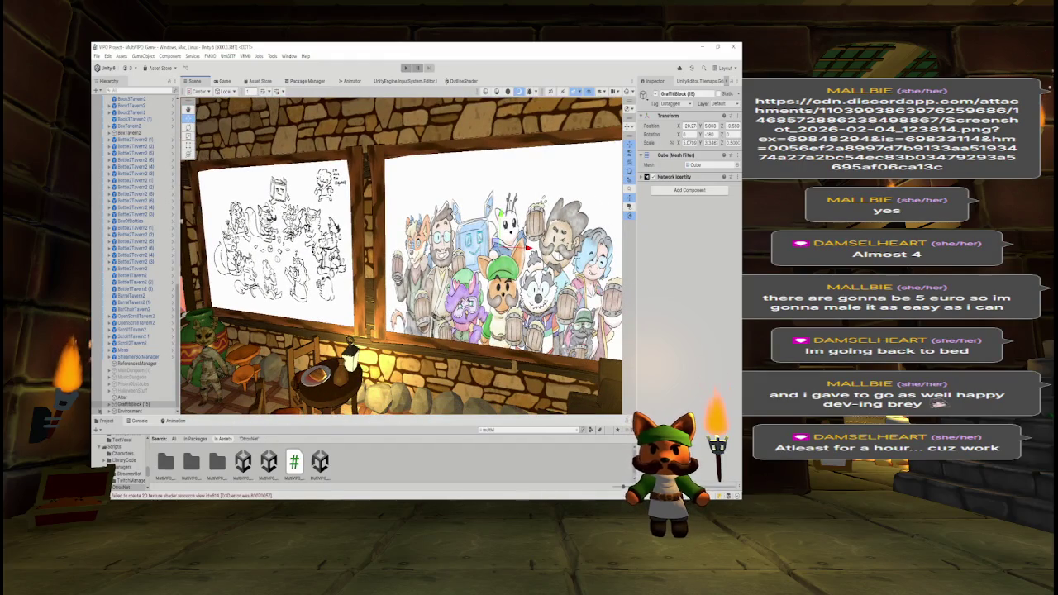
double_click(319, 461)
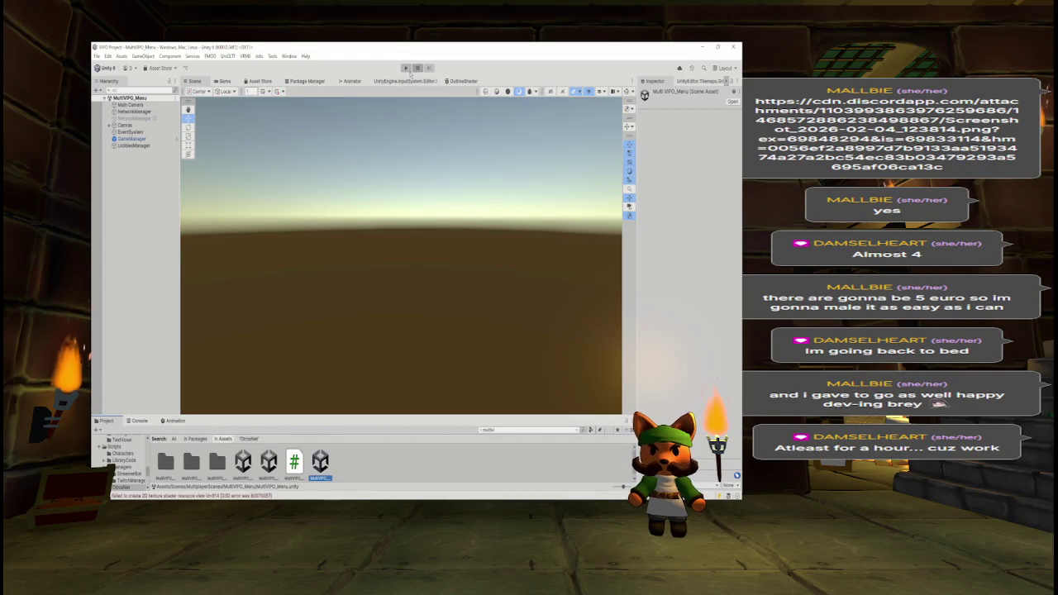
Step: Enter play mode, watch in the Game view, and choose HOST GAME to reach the lobby
click(407, 69)
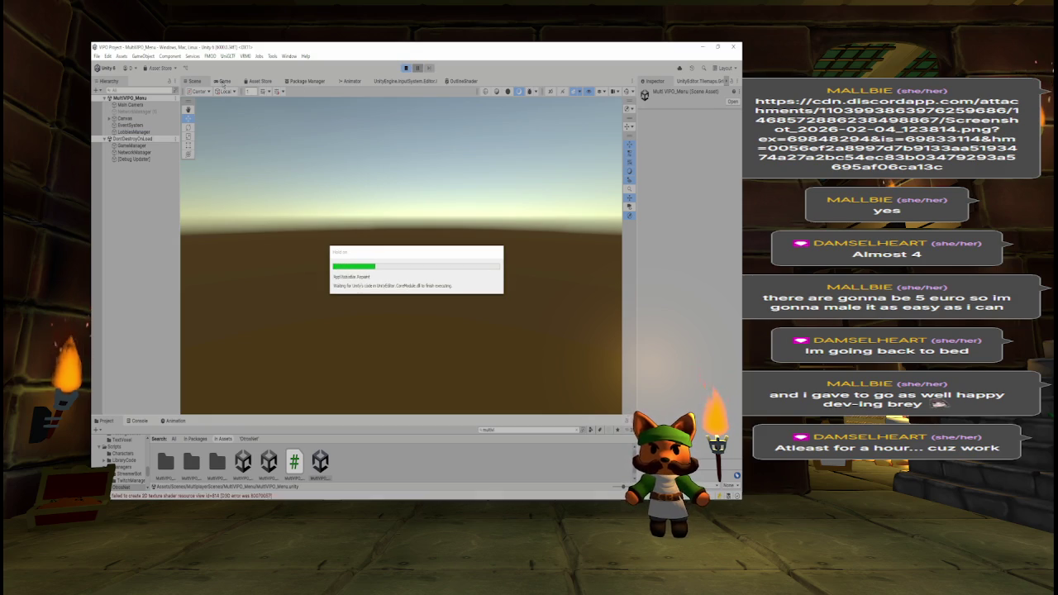
click(223, 81)
click(355, 161)
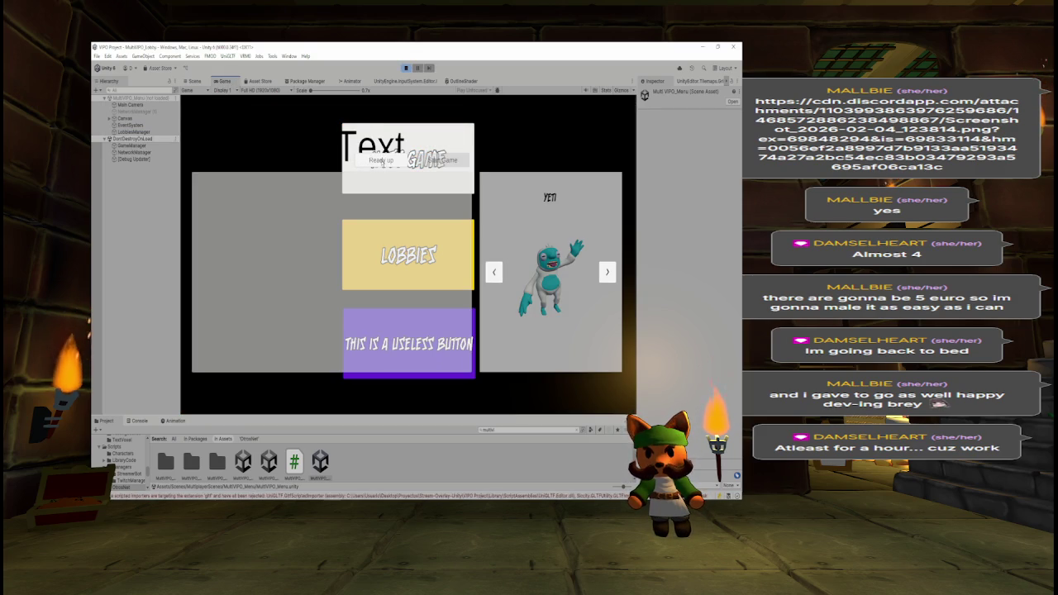
Step: Click Ready so the hedgehog spawns on the island, then go back to the Scene view
click(400, 162)
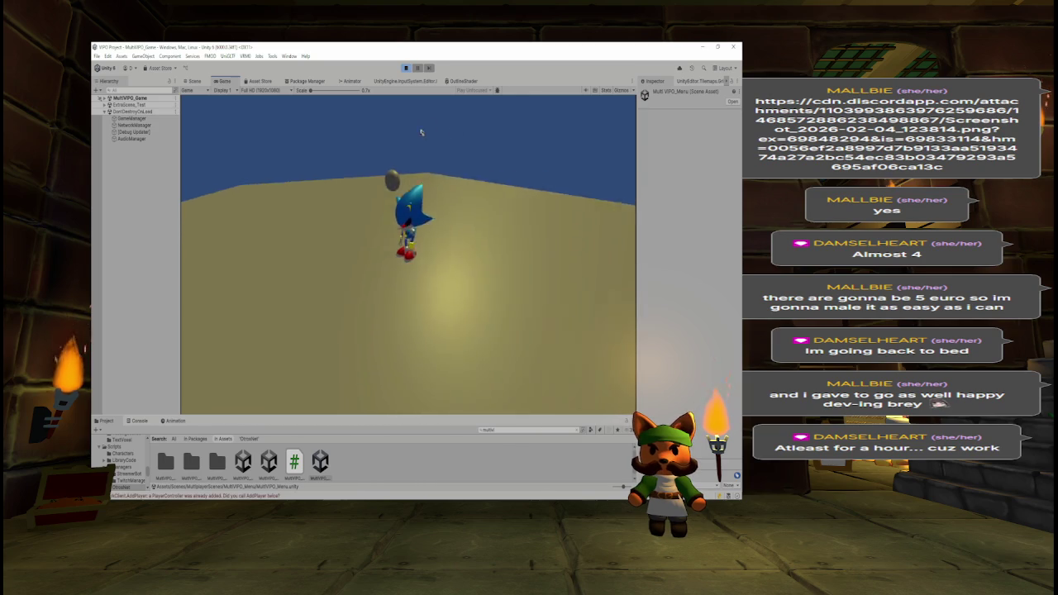
key(ctrl+1)
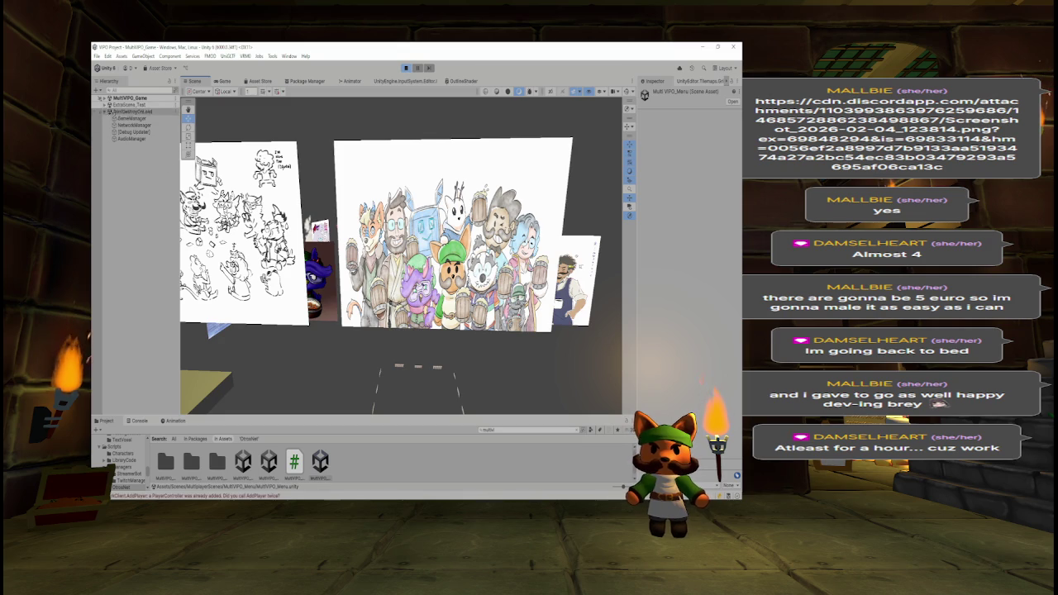
Step: Expand and collapse MultiVIPO_Game in the Hierarchy, then stop play mode
click(104, 98)
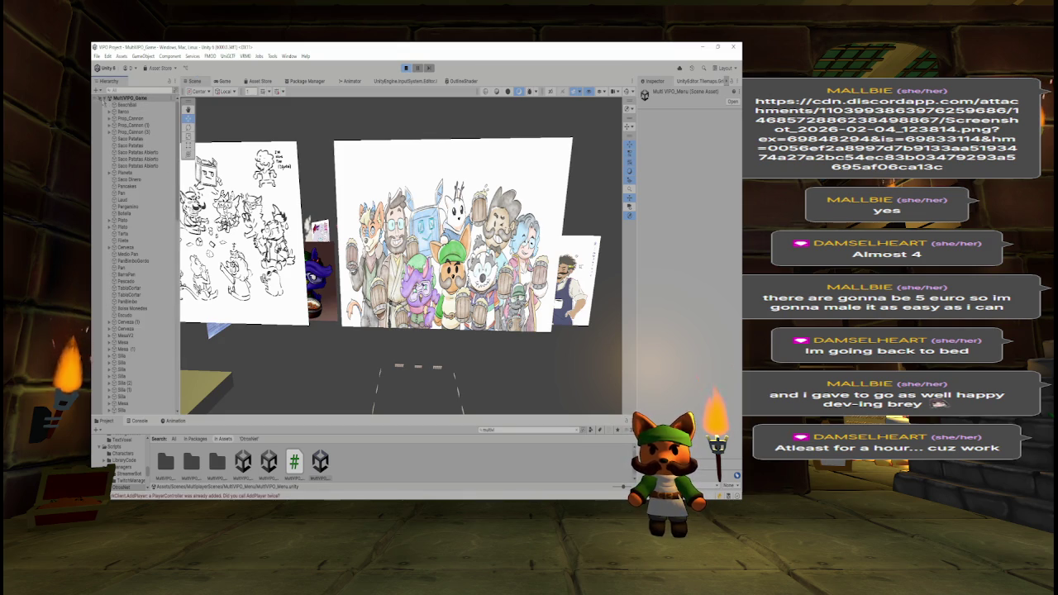
click(104, 98)
click(406, 67)
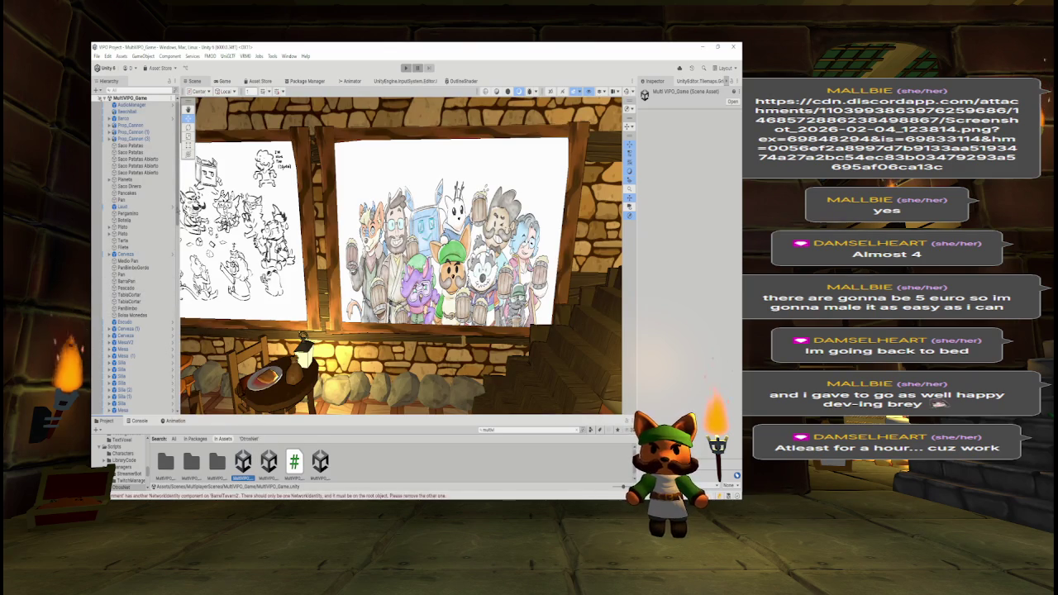
Step: Remove the Network Identity component from GraffitiBlock (15)
scroll(136, 248, down, 15)
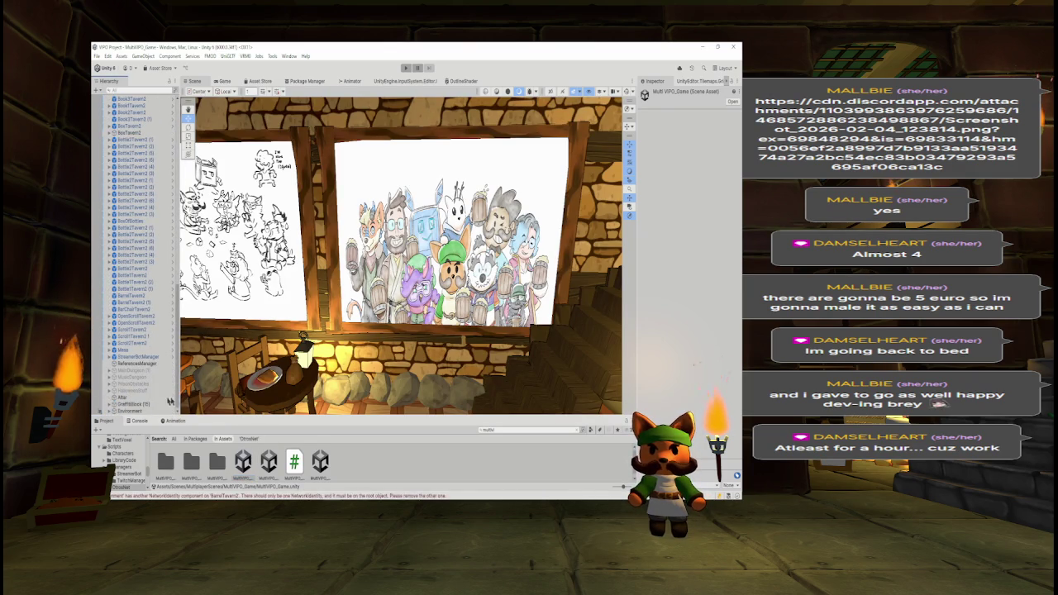
click(170, 402)
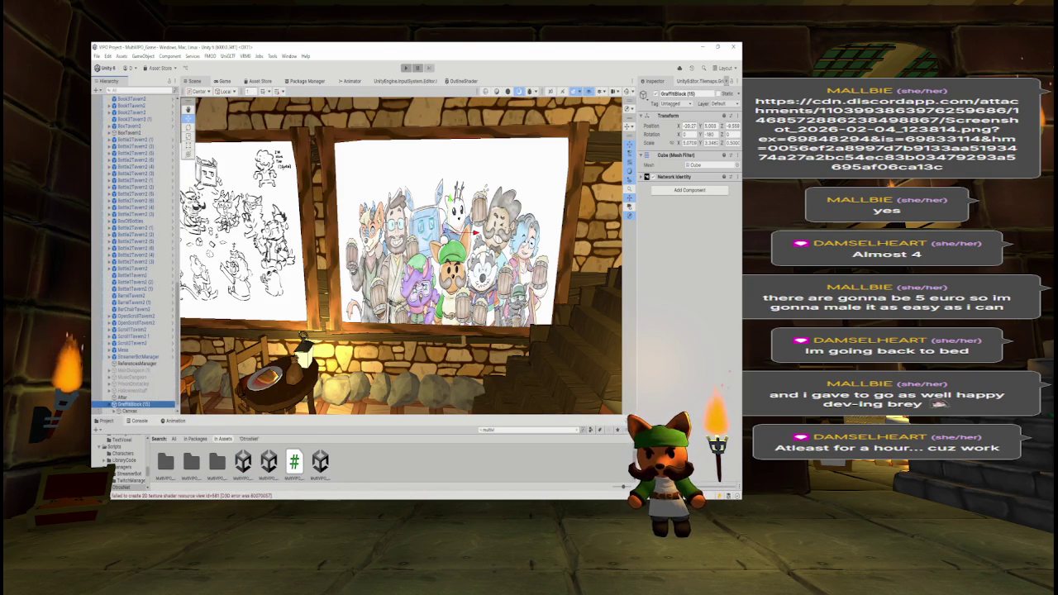
click(132, 410)
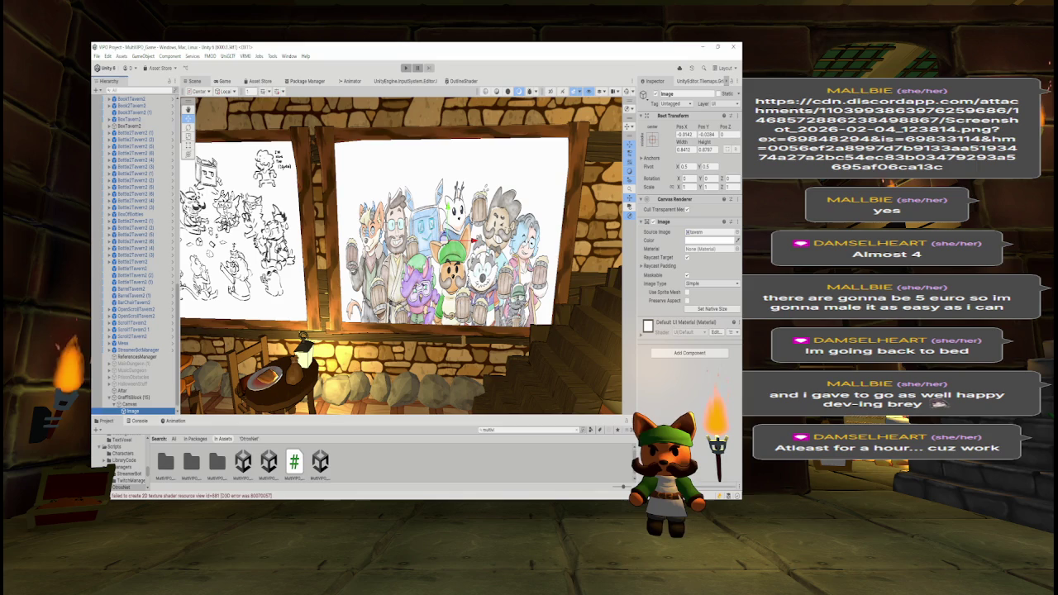
click(134, 397)
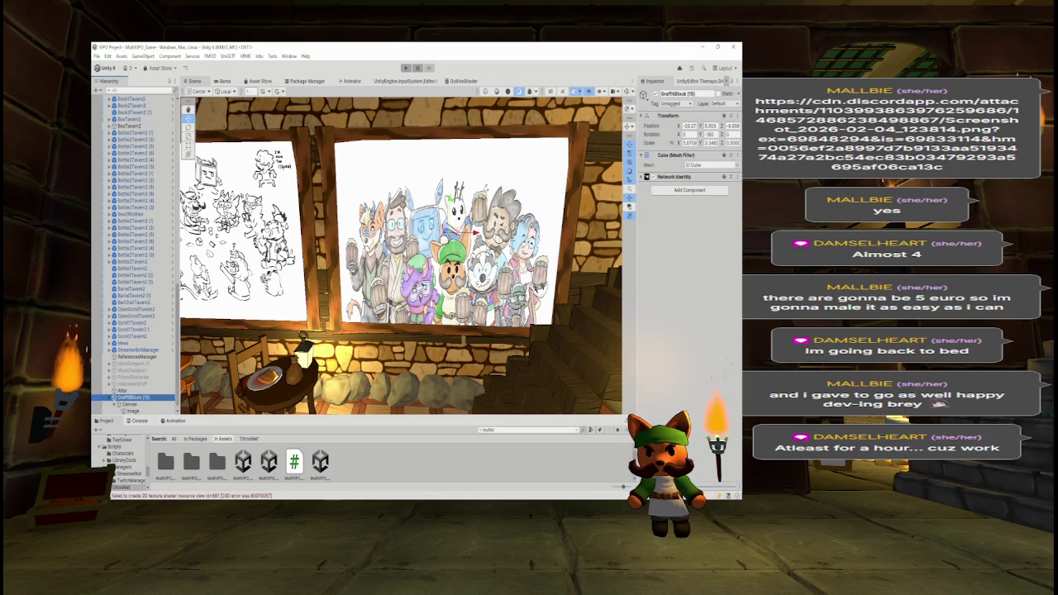
click(737, 177)
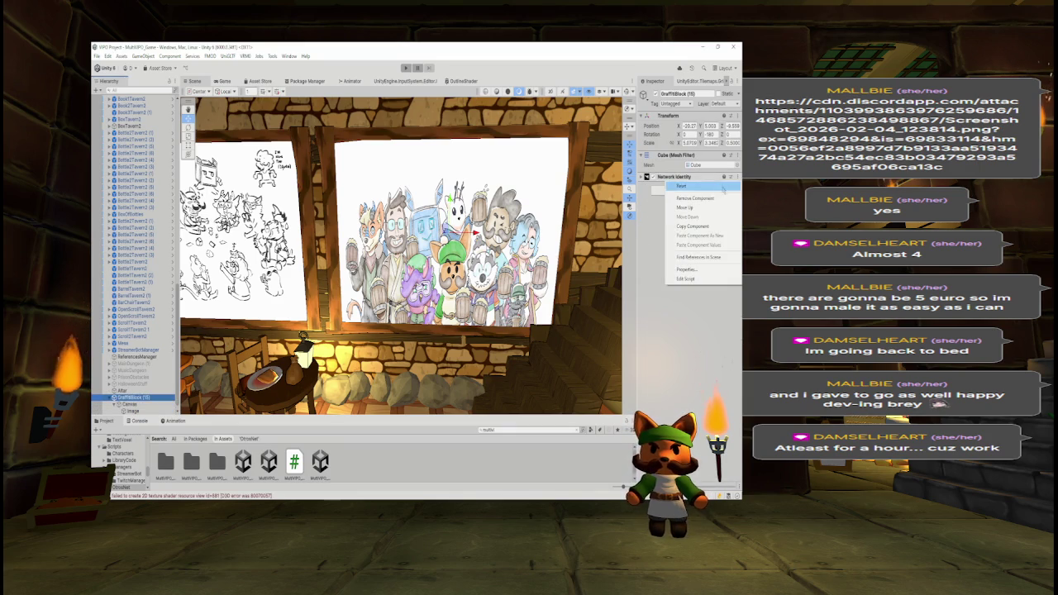
click(709, 199)
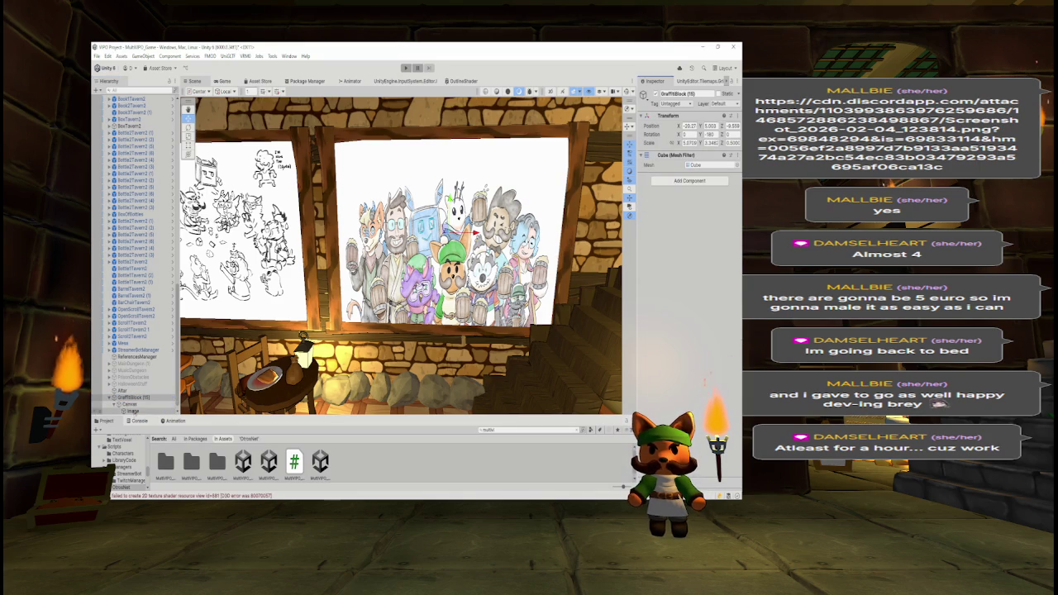
Step: Add Network Identity to the Canvas > Image child, then open the MultiVPO_Menu scene
click(129, 404)
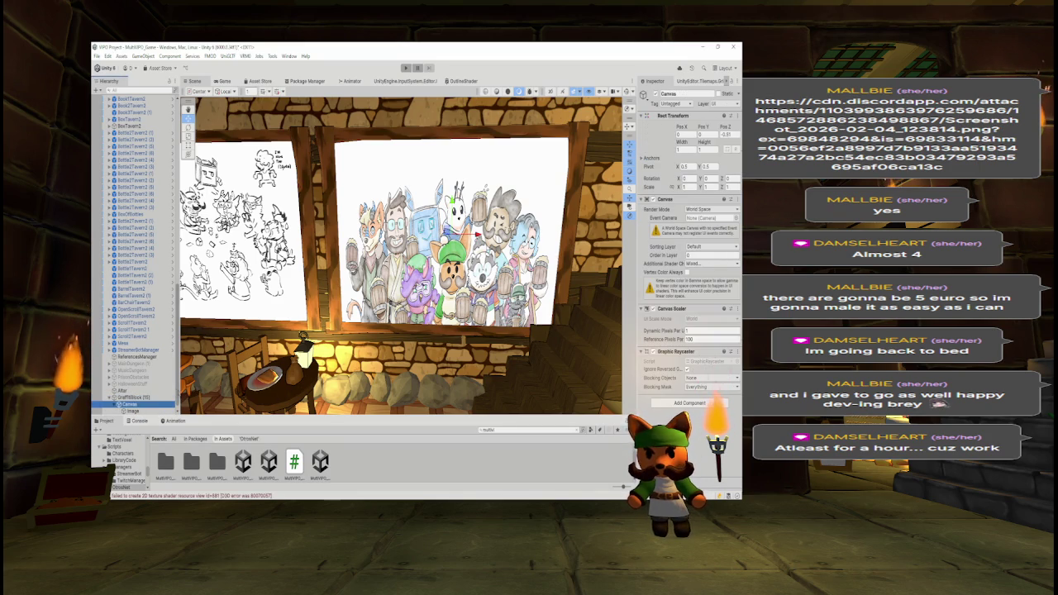
click(131, 411)
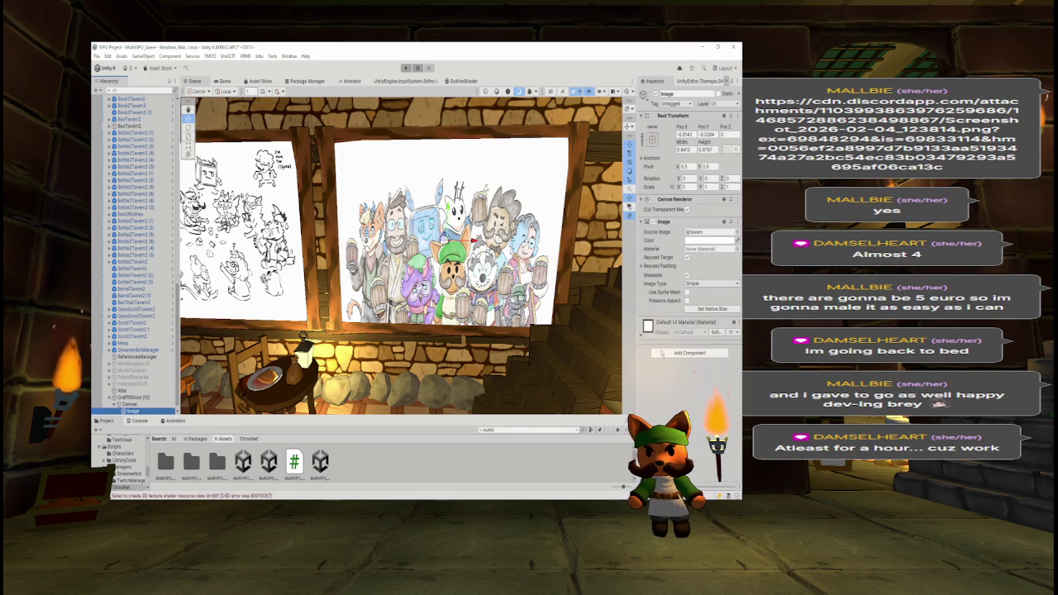
click(661, 353)
key(Return)
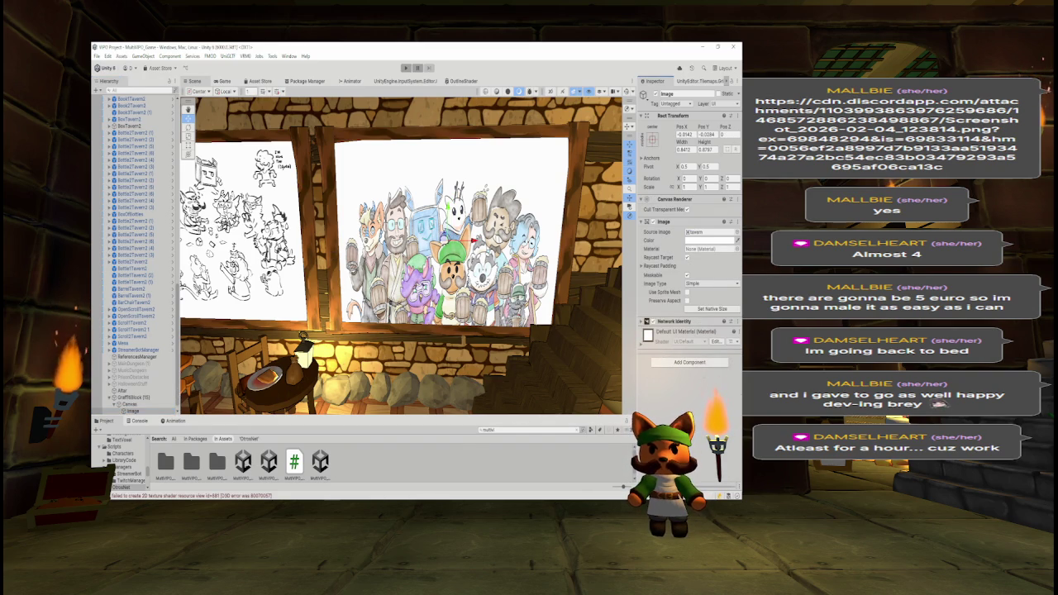
double_click(321, 463)
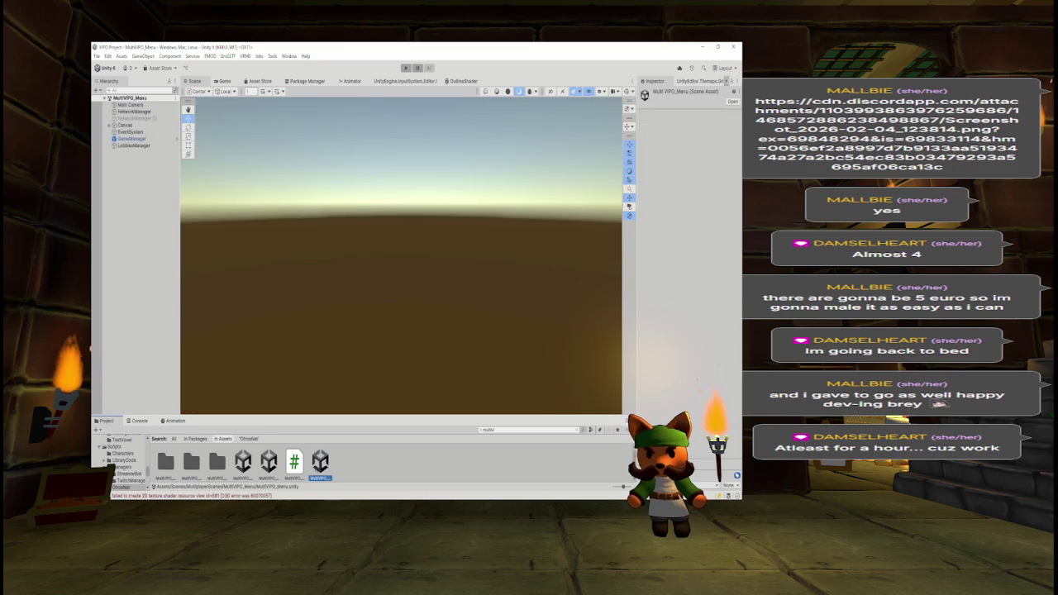
Step: Play the menu, Host Game, Ready up and Start Game, then check the spawned hedgehog in the Scene tab
click(405, 68)
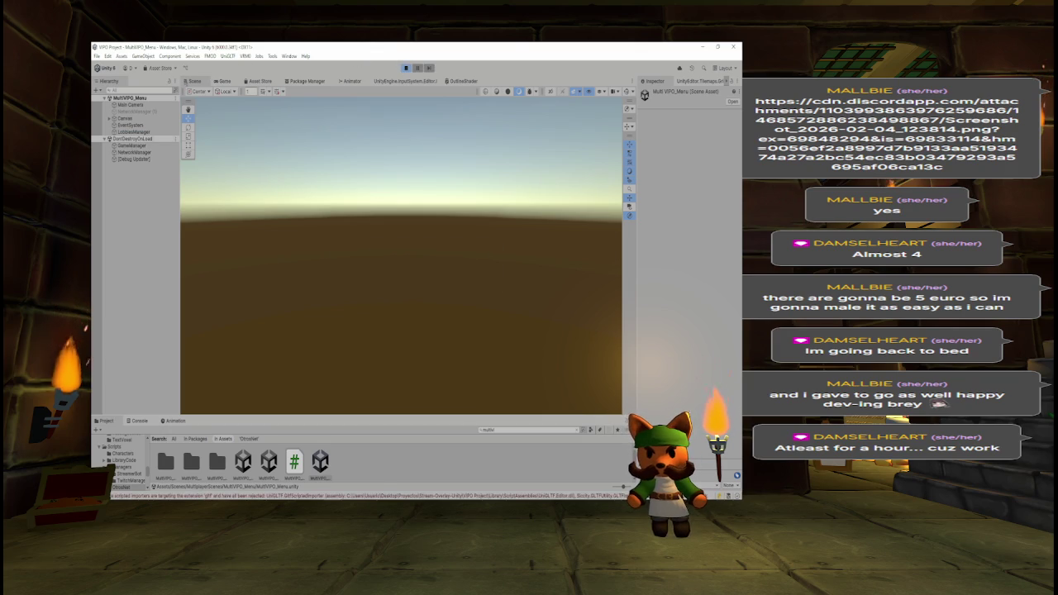
click(221, 84)
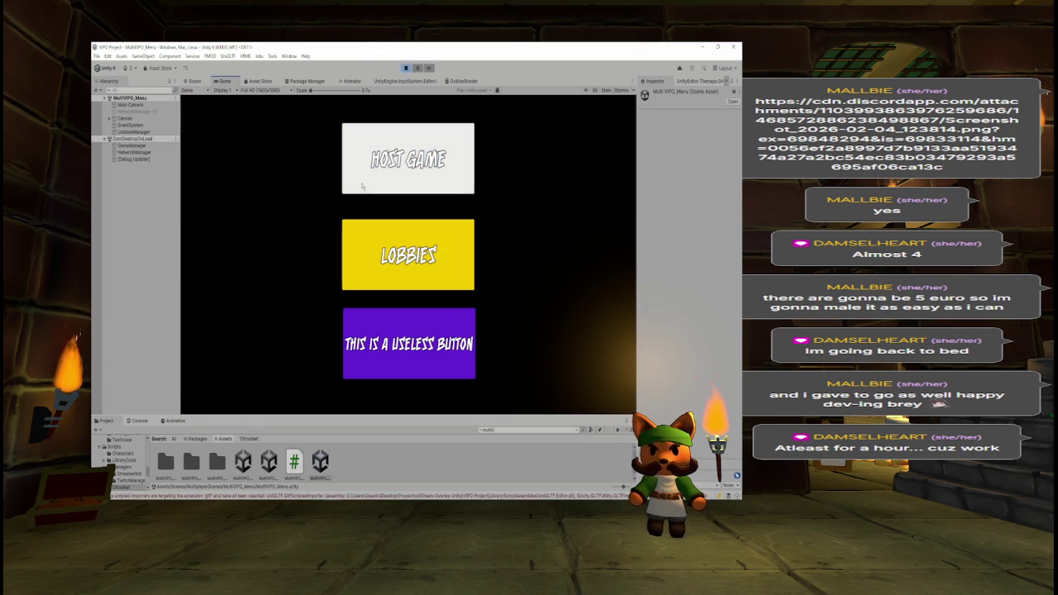
click(362, 187)
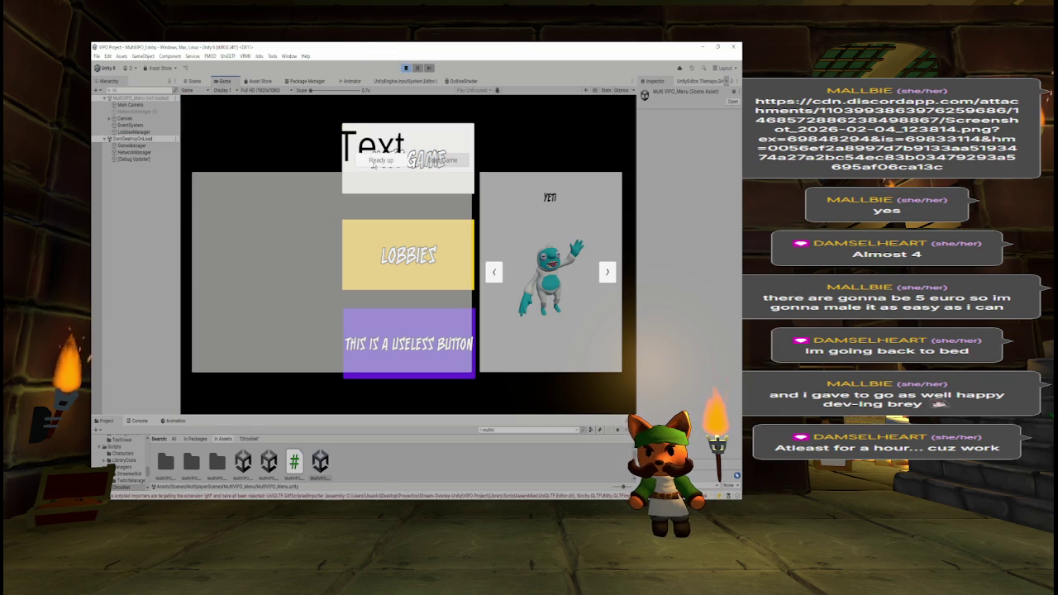
click(376, 160)
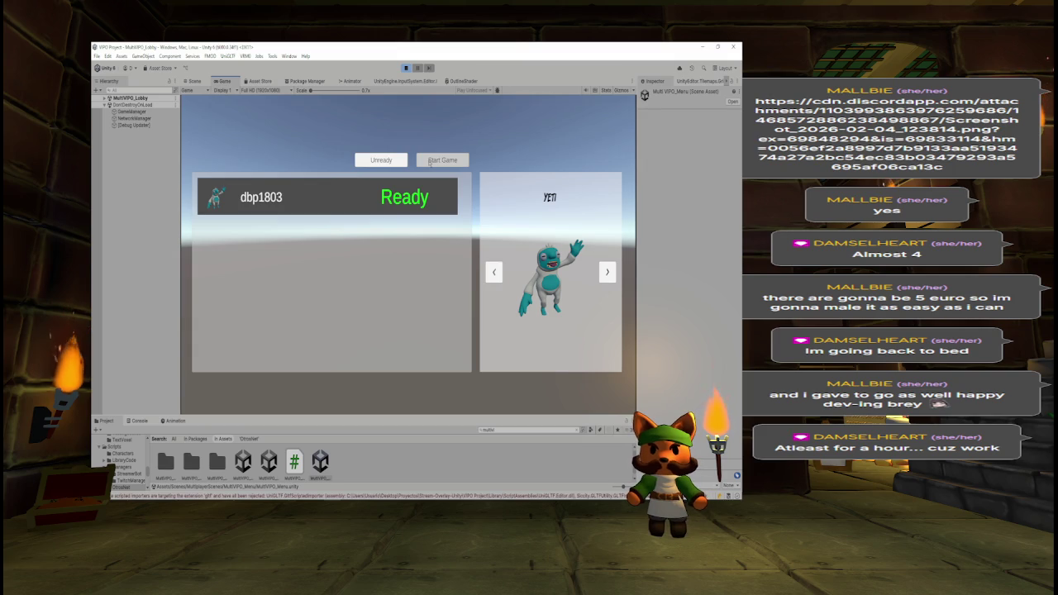
click(429, 162)
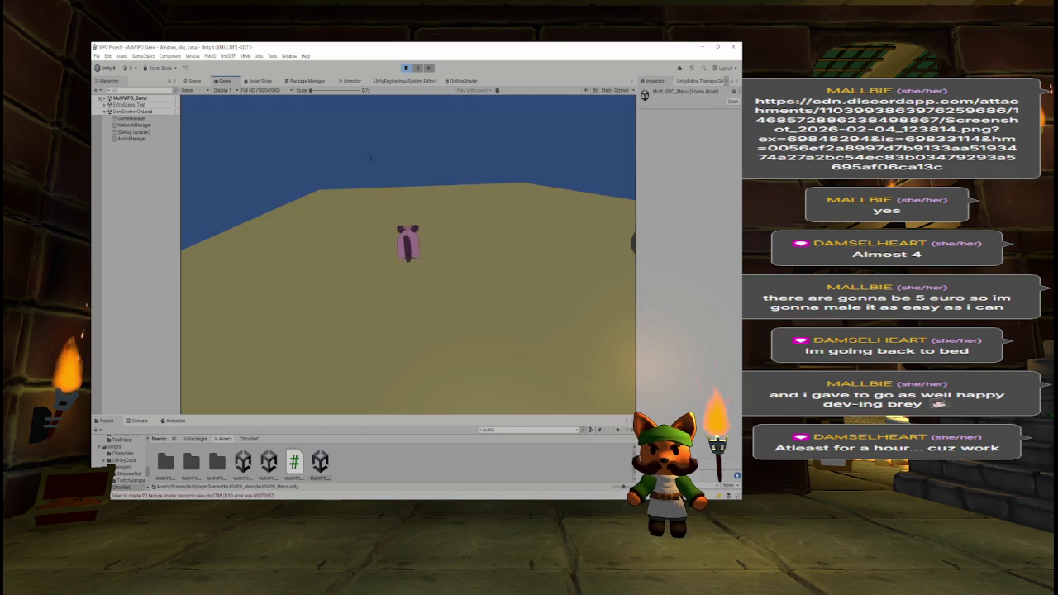
click(195, 81)
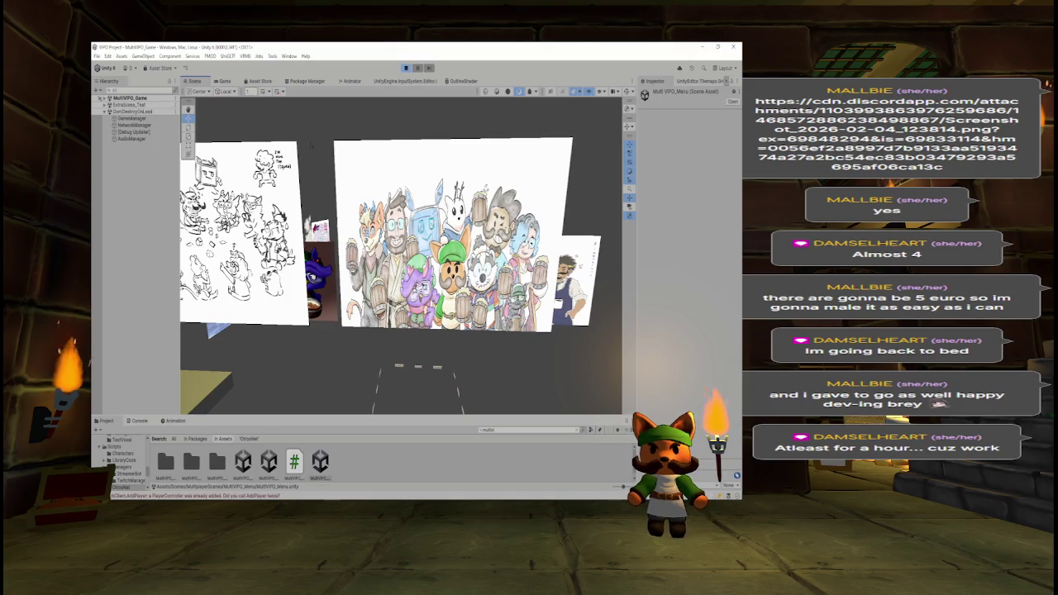
Step: Orbit and fly the Scene camera around the Hall of Fame posters and the hedgehog character
scroll(372, 186, down, 5)
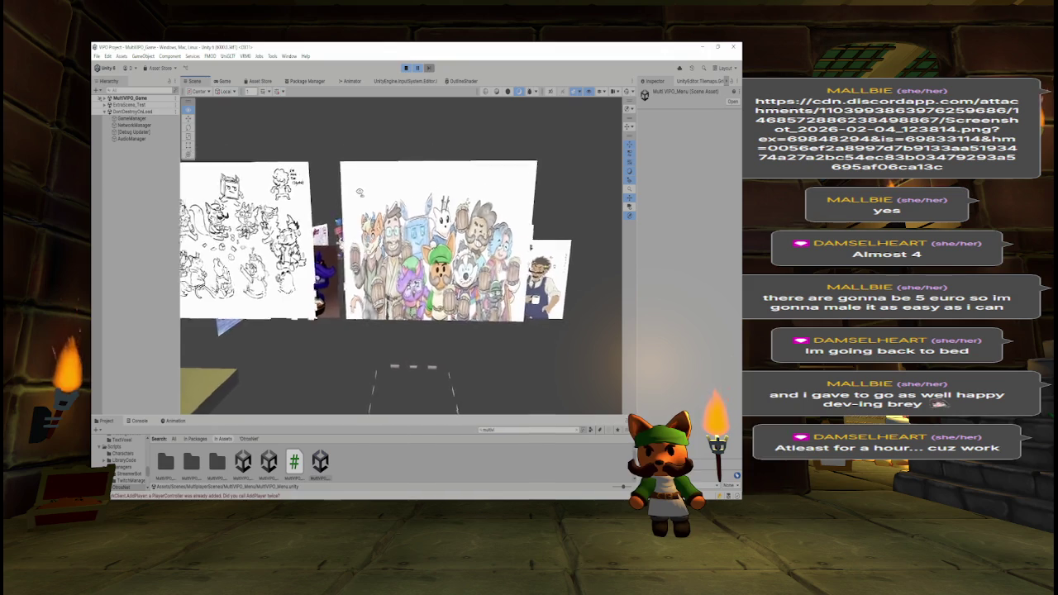
scroll(382, 195, up, 5)
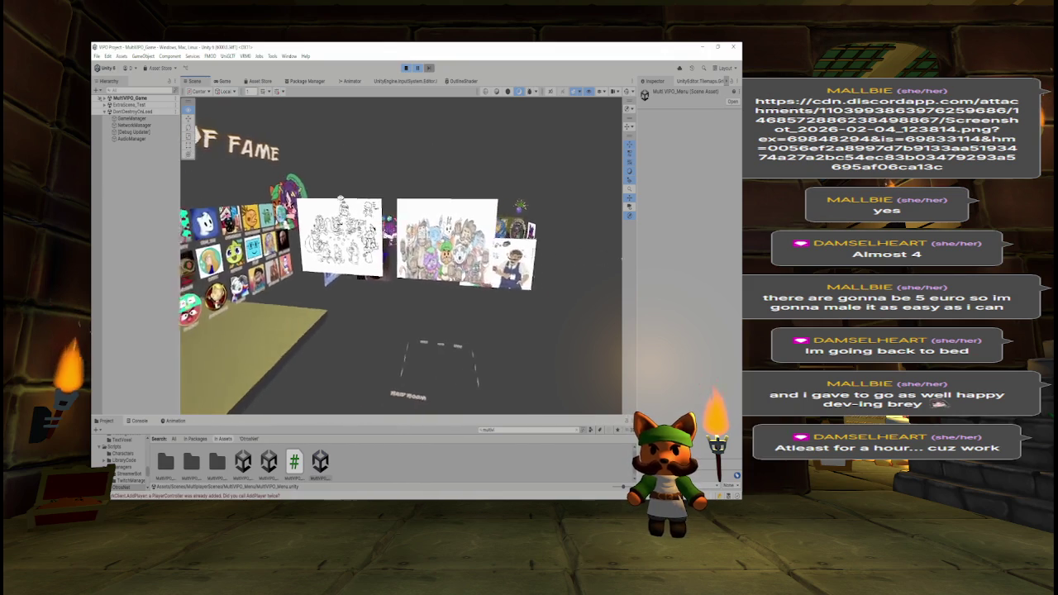
scroll(273, 197, up, 5)
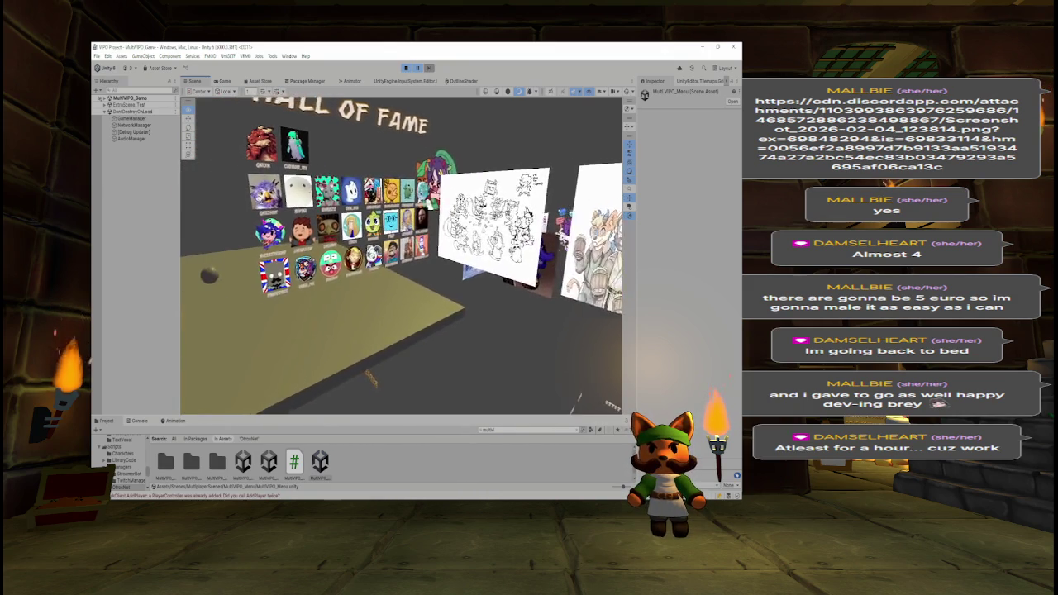
mouse_move(273, 197)
mouse_down()
mouse_move(318, 206)
mouse_move(266, 198)
mouse_move(393, 263)
mouse_move(476, 278)
mouse_up()
mouse_move(438, 178)
mouse_down()
mouse_move(430, 229)
mouse_move(420, 228)
mouse_move(492, 185)
mouse_move(427, 198)
mouse_move(503, 103)
mouse_move(274, 219)
mouse_up()
key(w)
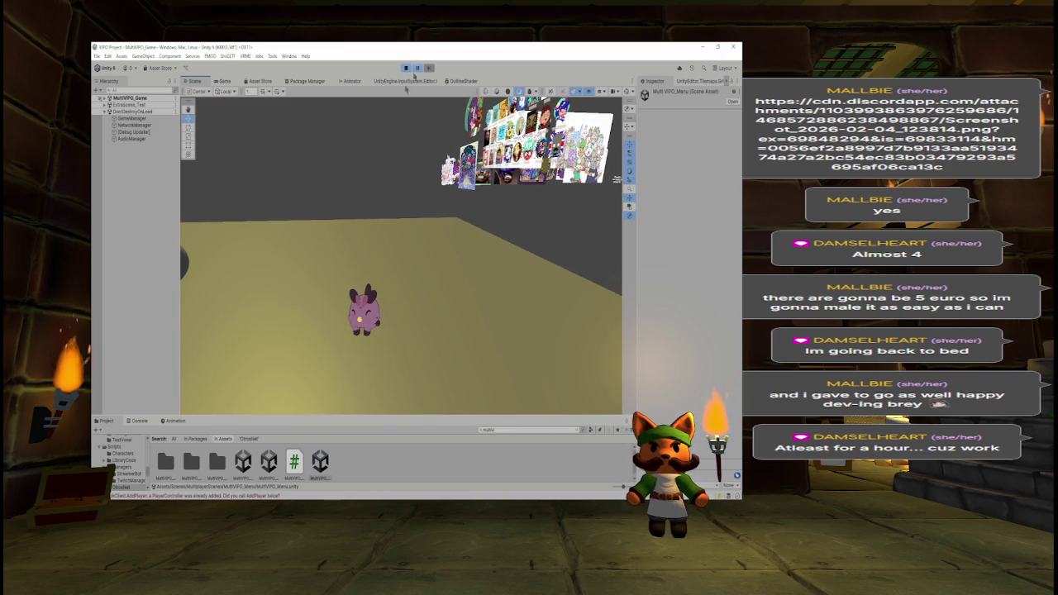
Step: Return to the Game view, stop play mode, and switch to the WHAT TO DO notes
click(225, 81)
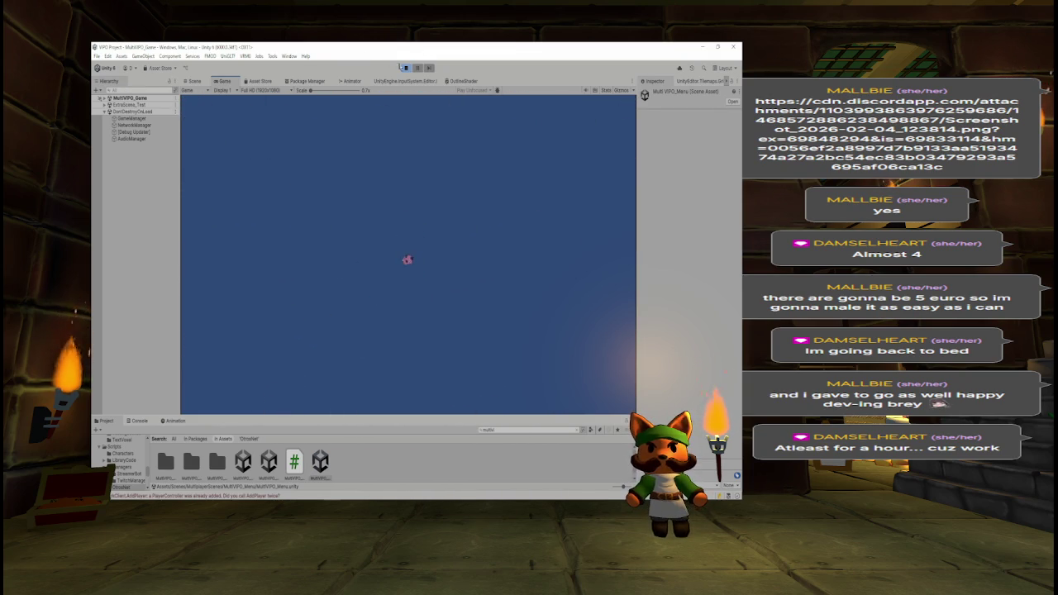
key(ctrl+p)
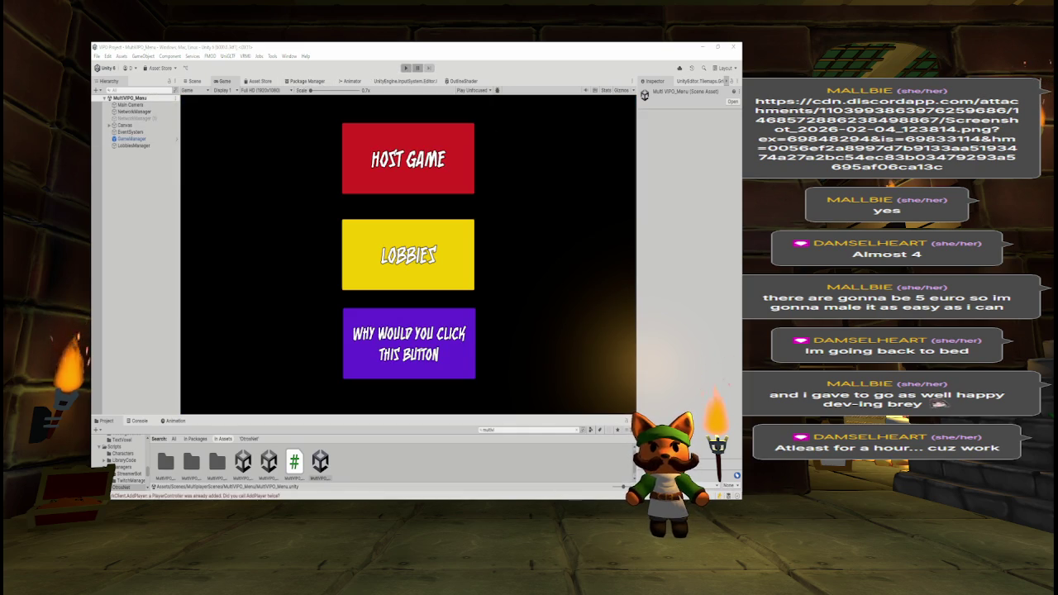
key(alt+Tab)
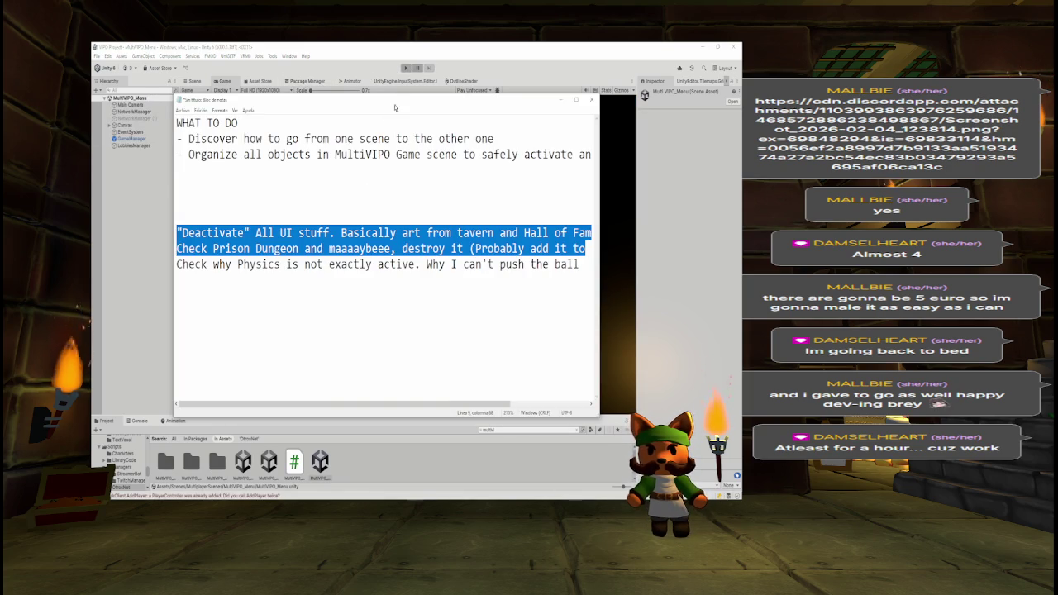
Step: Widen the Notepad window and delete the blank lines and the last three note lines
drag(598, 286, 683, 286)
click(600, 272)
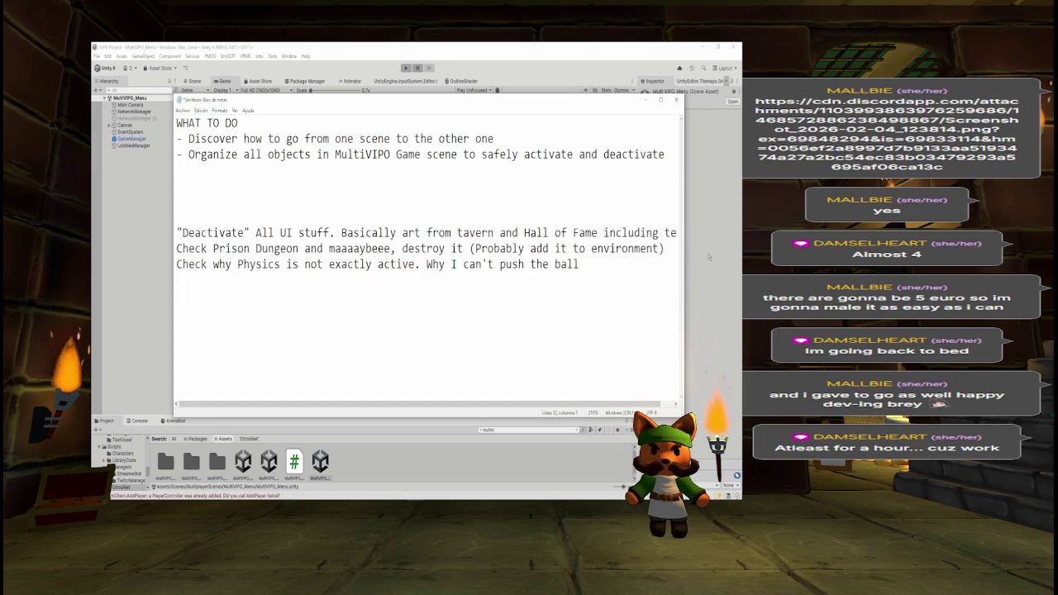
click(537, 212)
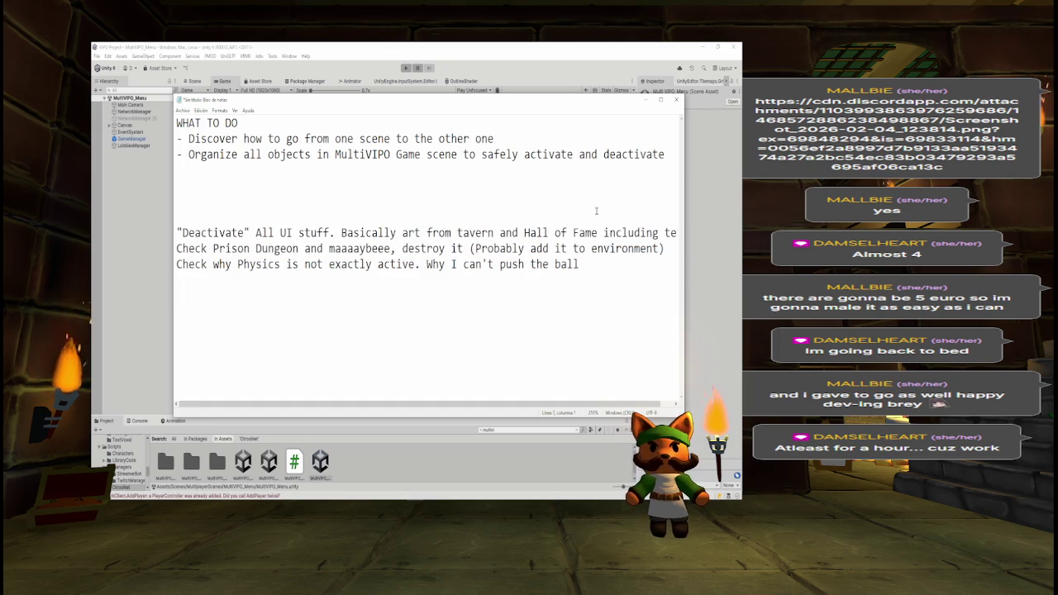
key(BackSpace)
key(BackSpace)
key(BackSpace)
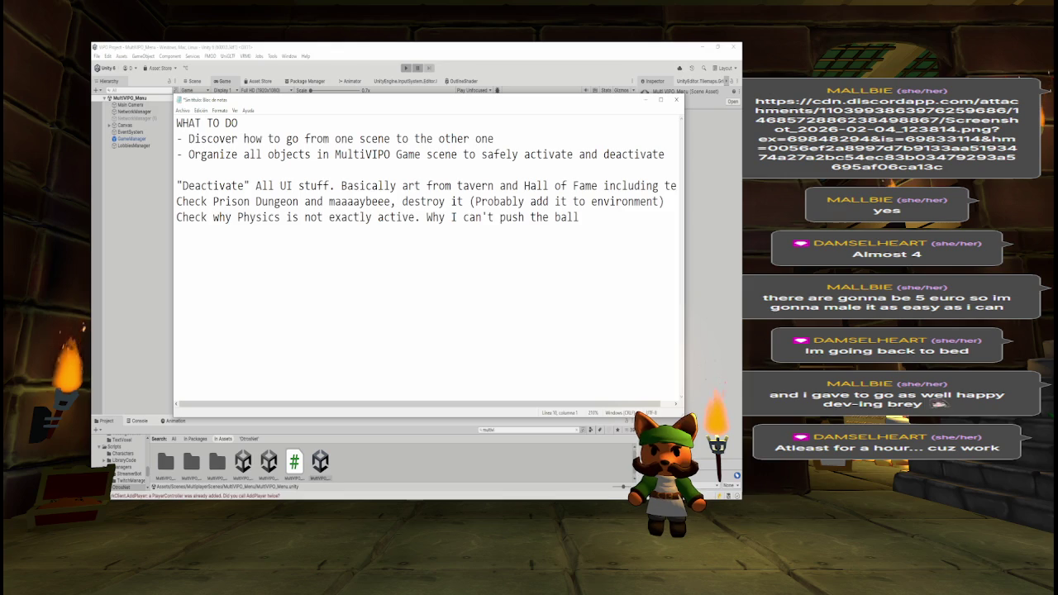
key(shift+Up)
key(shift+Up)
key(shift+Up)
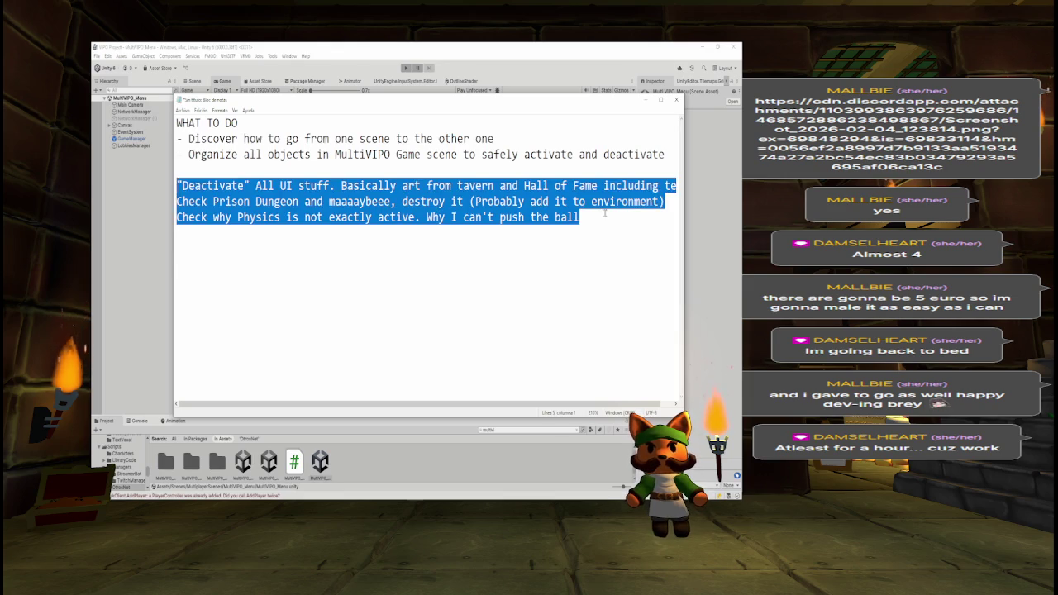
key(BackSpace)
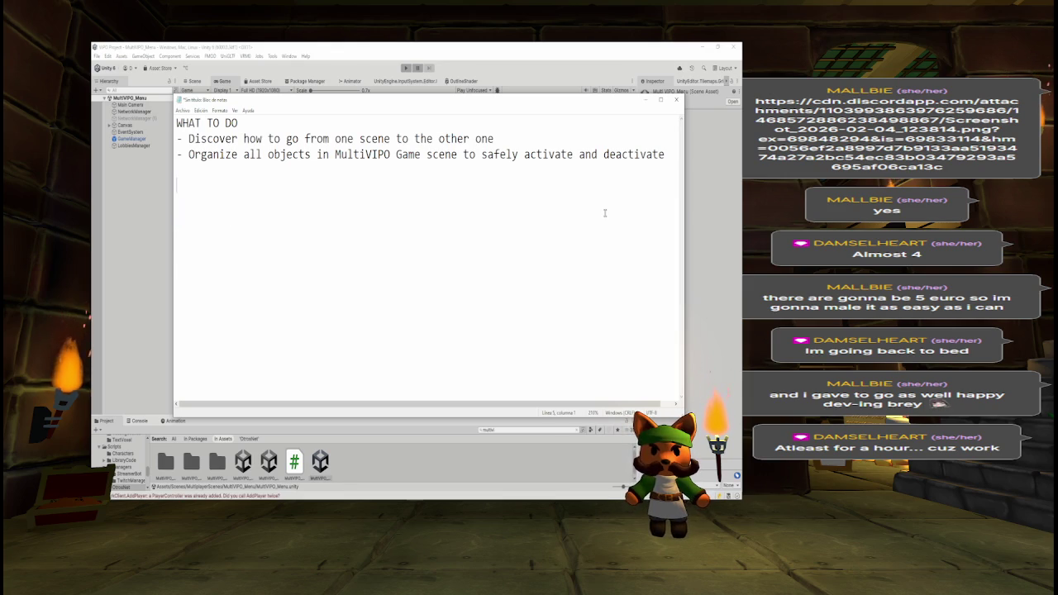
Step: Write that after an additive scene change, 3D meshes from the previous scene are disabled but UI is not
text(When going )
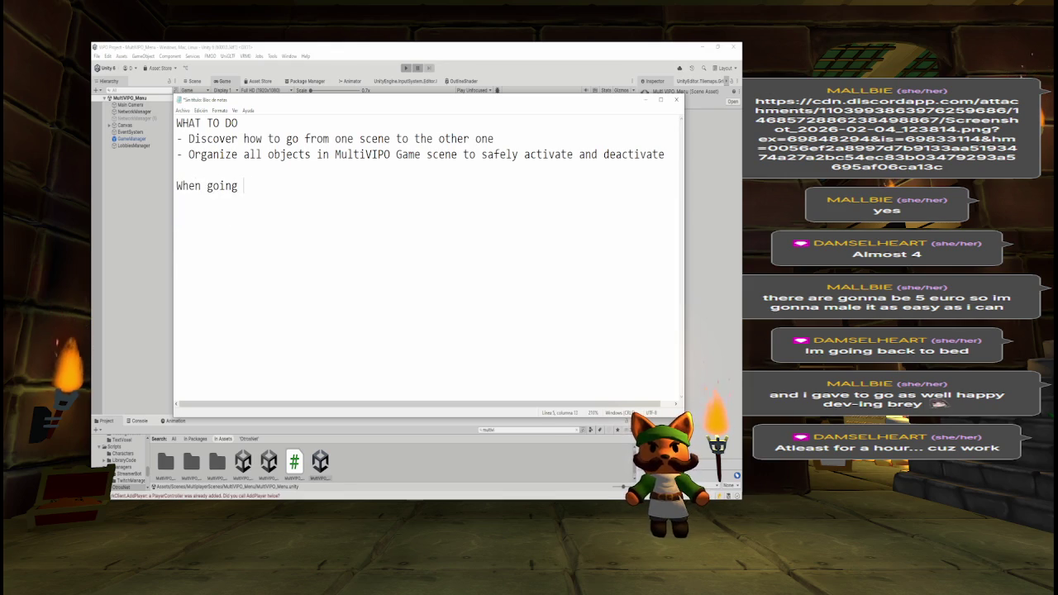
text(from one scene )
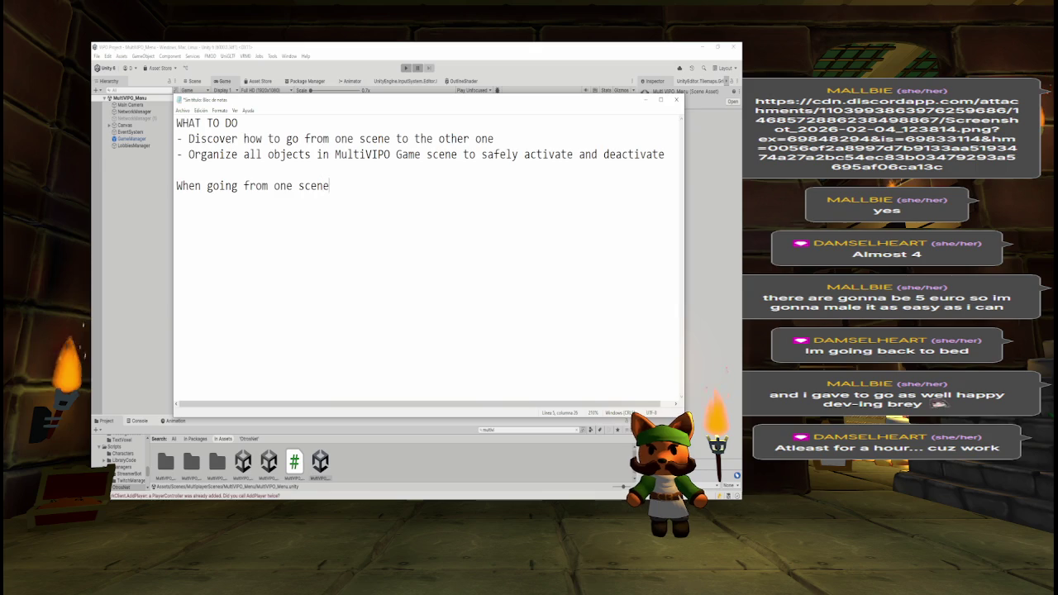
text(to another ad)
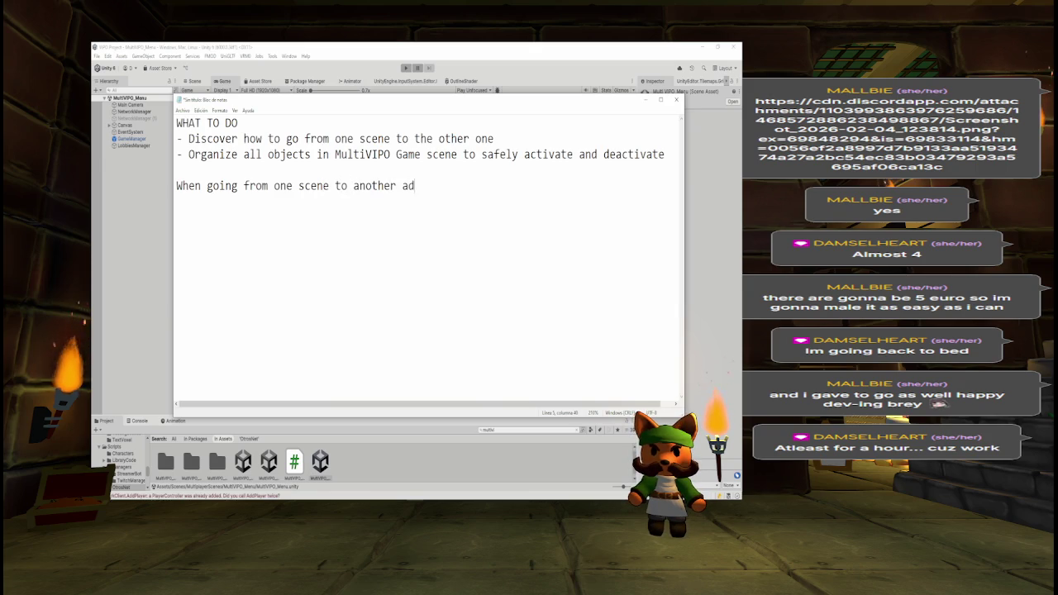
text(ditive scene, )
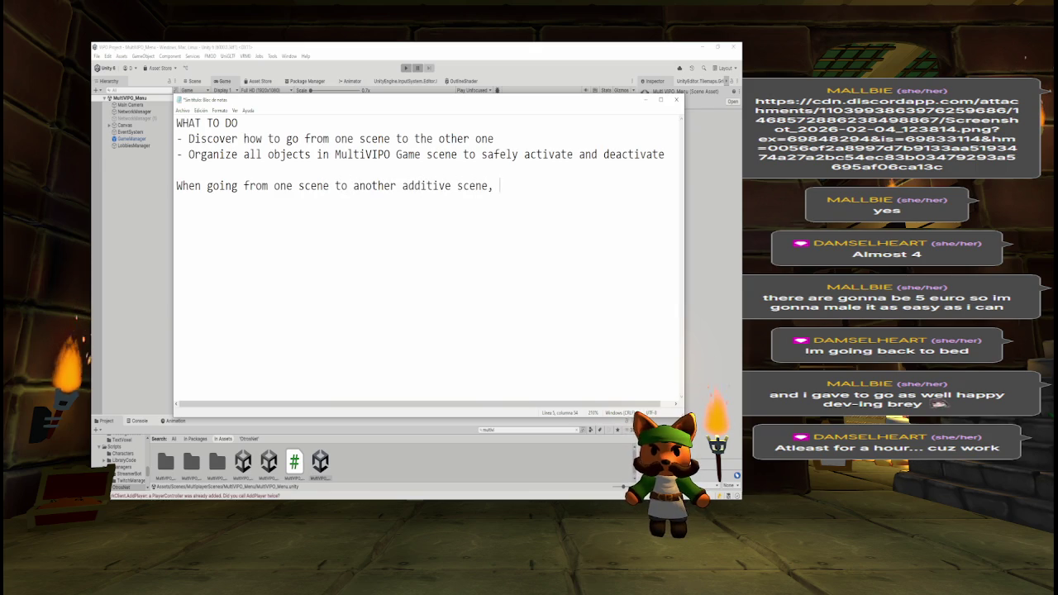
text(al)
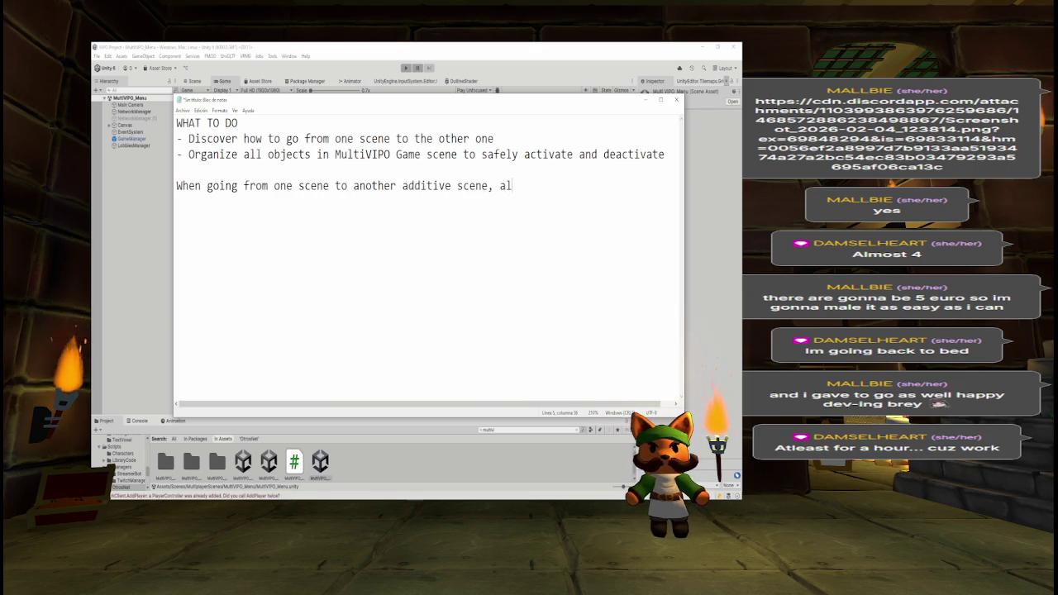
text(l UI from previous)
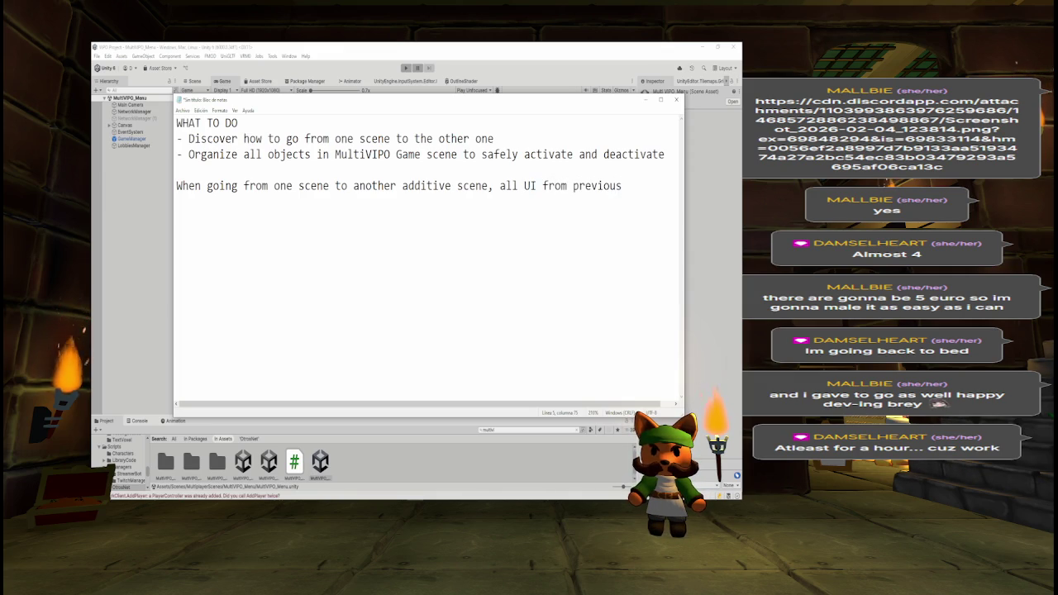
key(ctrl+BackSpace)
key(ctrl+BackSpace)
key(ctrl+BackSpace)
text(D Mesh )
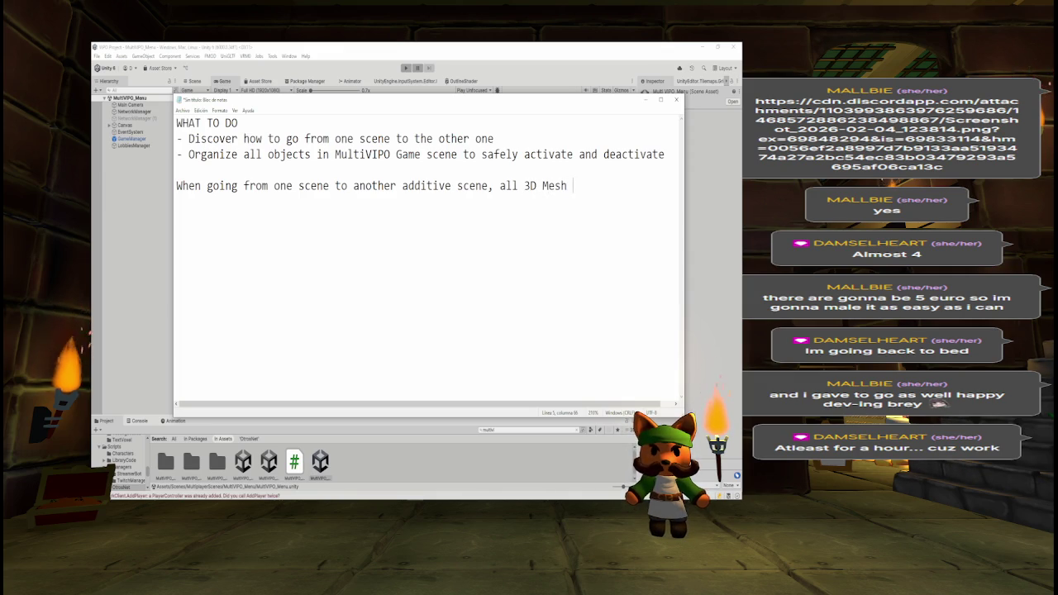
text(from )
text(prviou)
key(BackSpace)
key(BackSpace)
text(e)
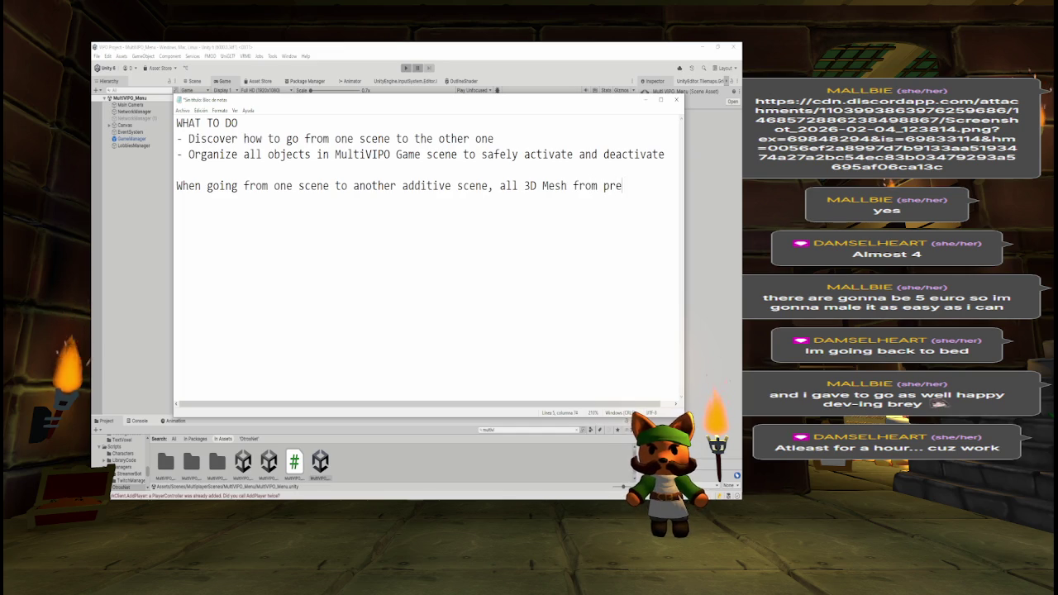
text(vious sce)
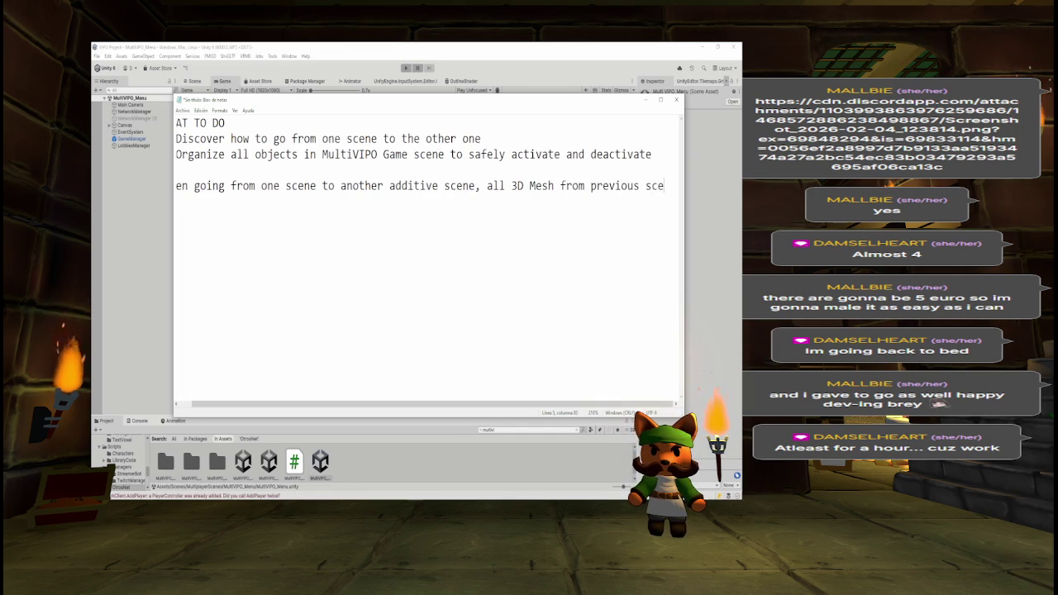
text(ne is disabled)
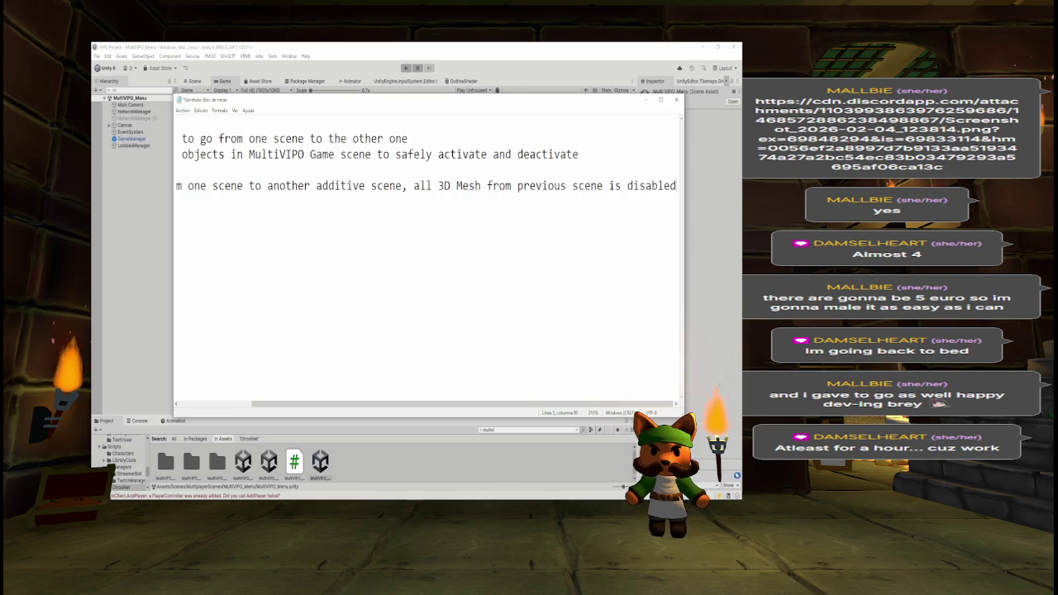
text( but UI)
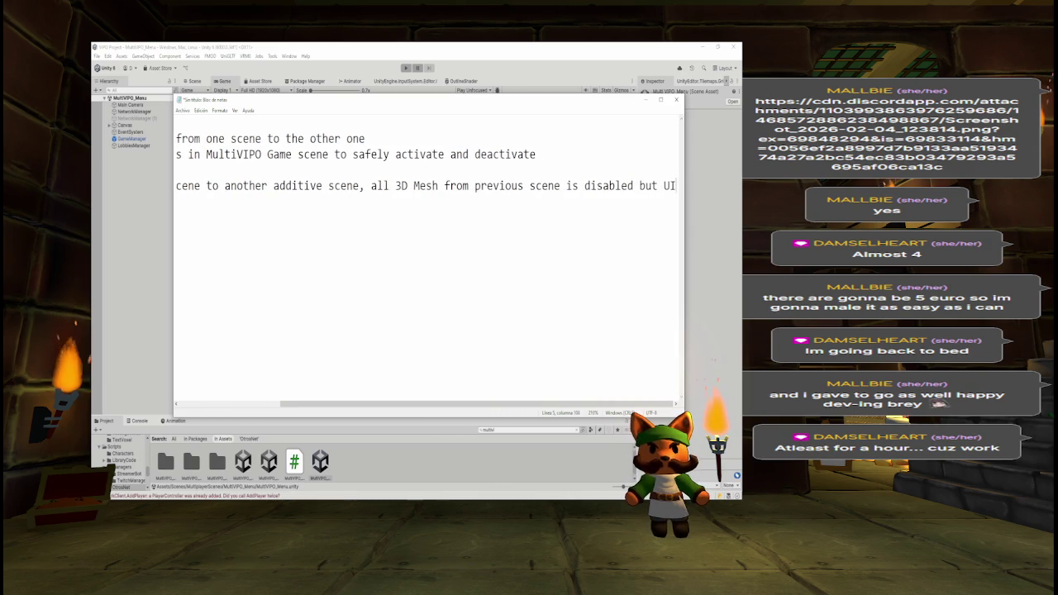
text( is not)
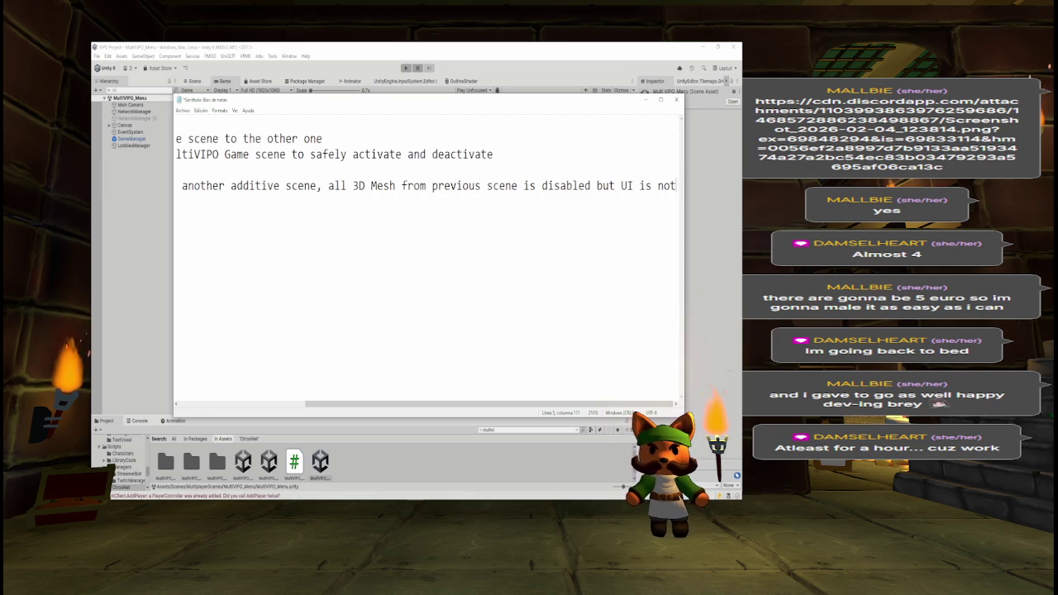
Step: Add a line noting colliders still "work" and the camera still detects them
key(Return)
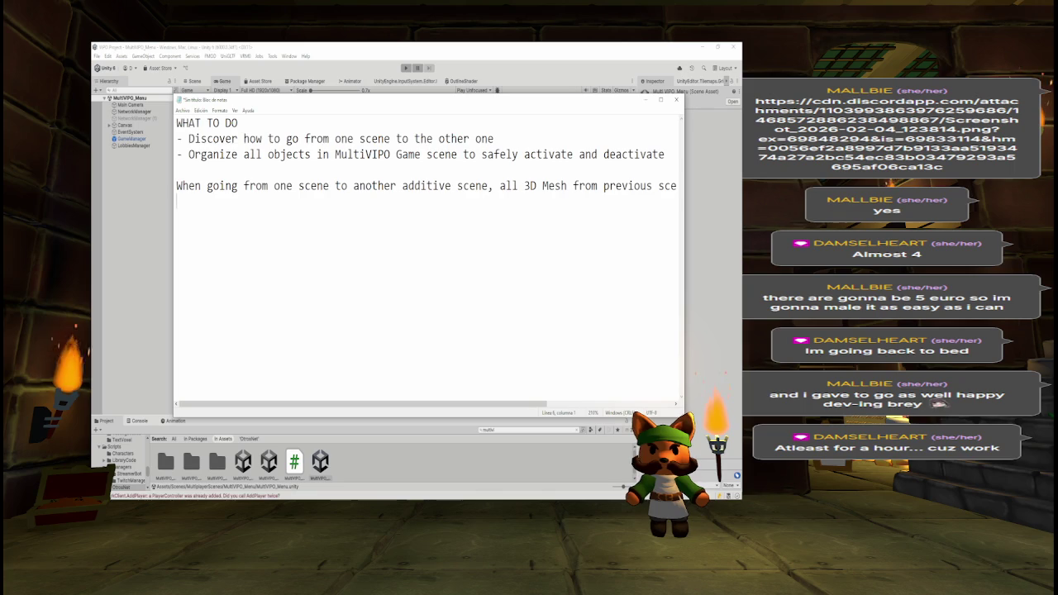
text(Collide)
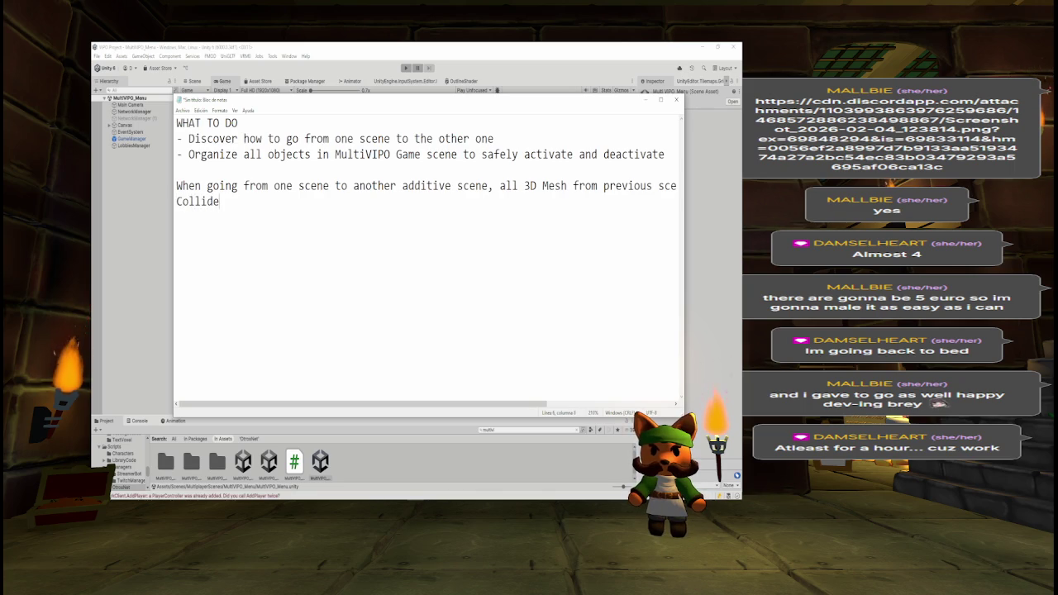
text(rs still )
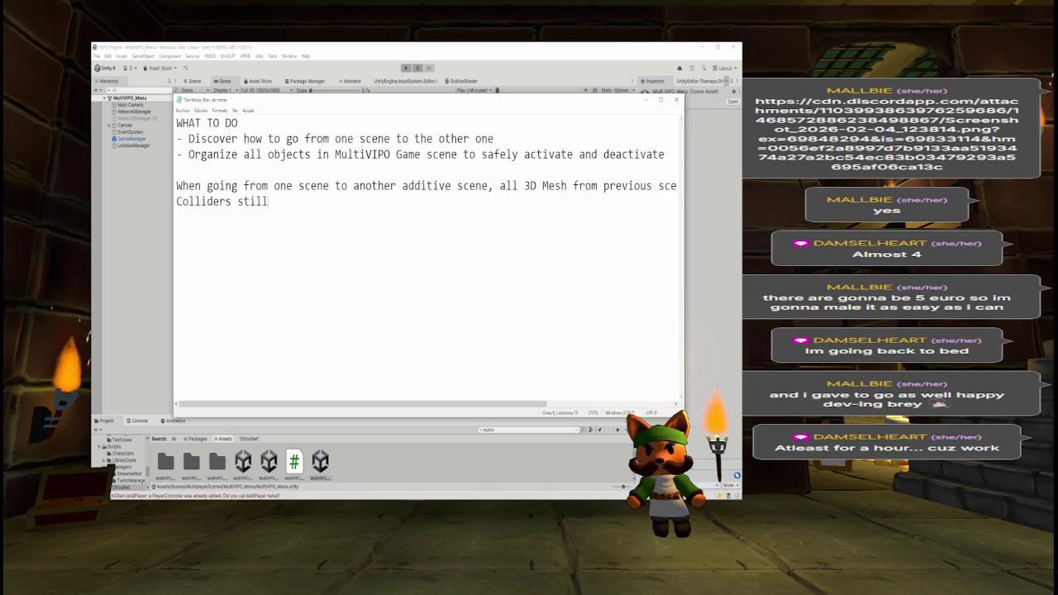
text(work)
key(BackSpace)
key(BackSpace)
key(BackSpace)
text("")
key(Left)
text(work)
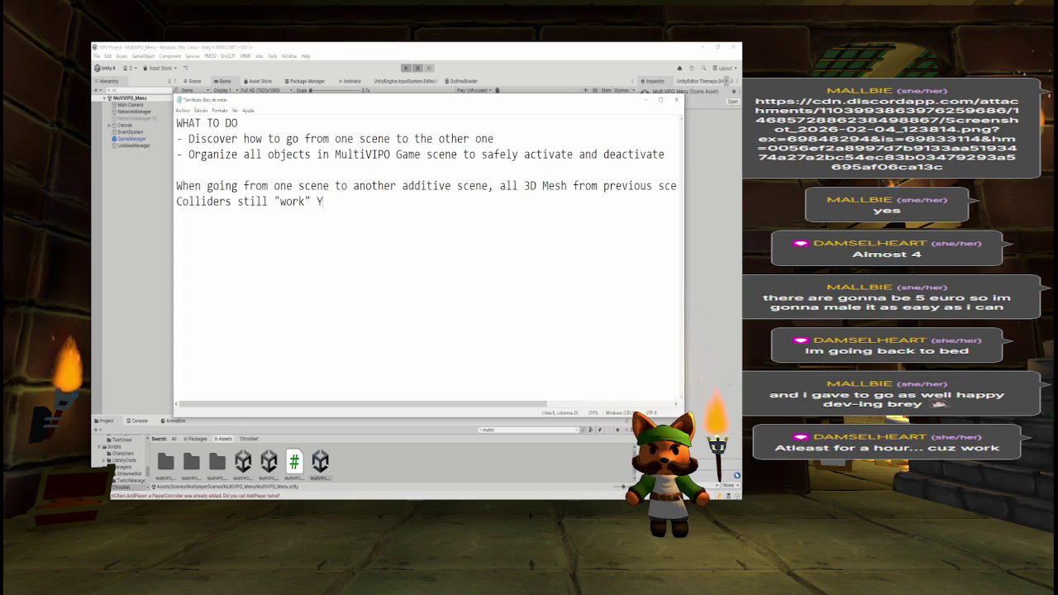
text(. You )
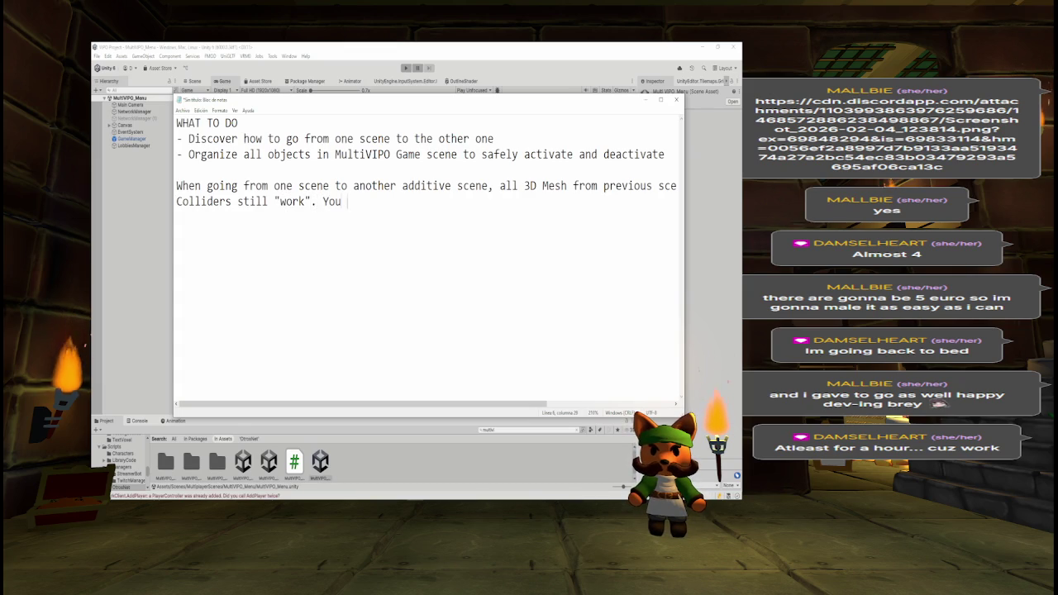
text(can col)
key(BackSpace)
key(BackSpace)
key(BackSpace)
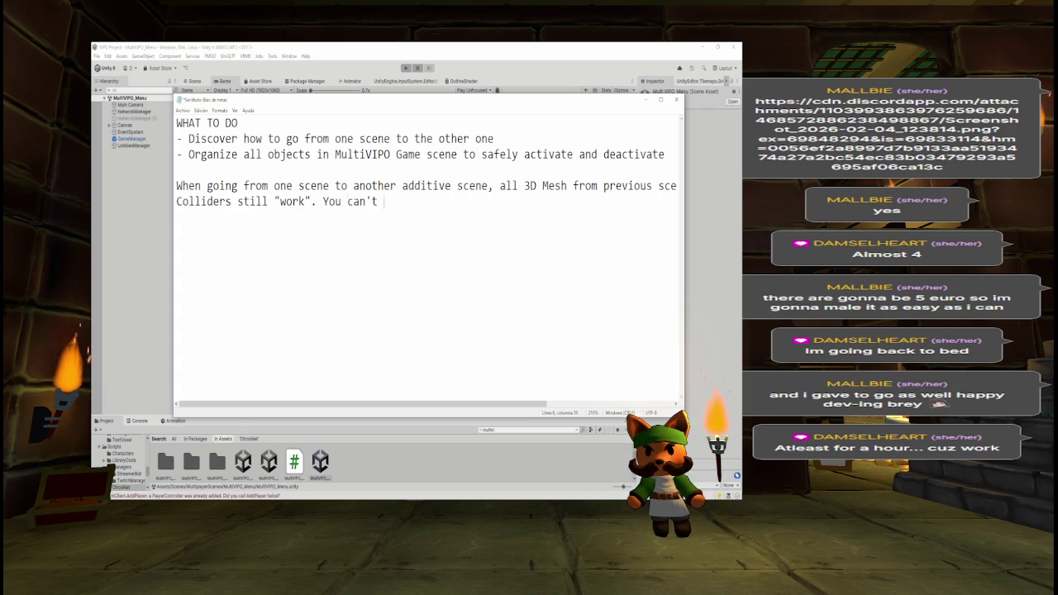
text(as a player)
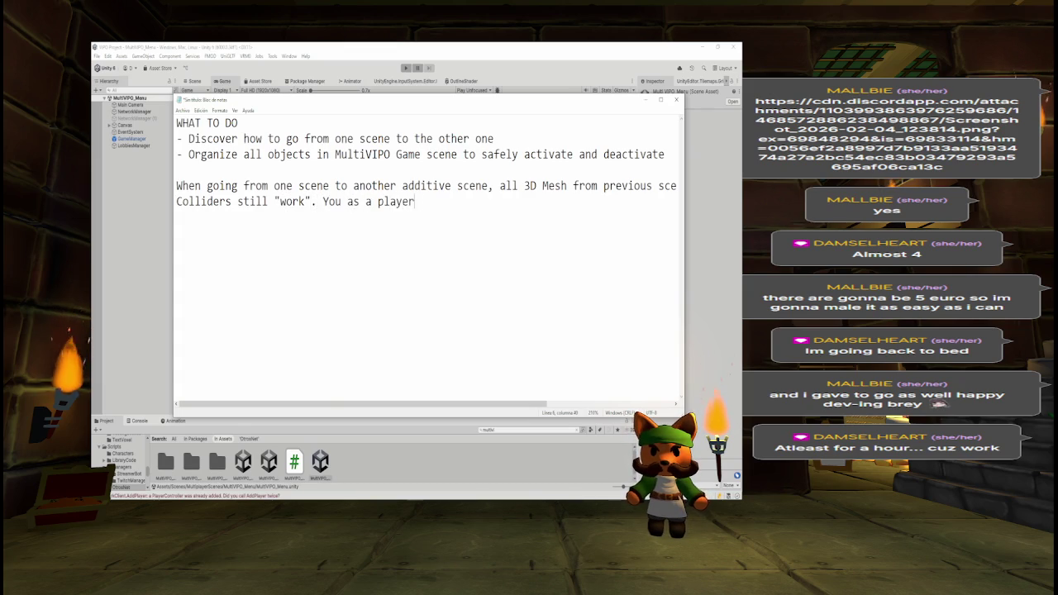
text( canoll)
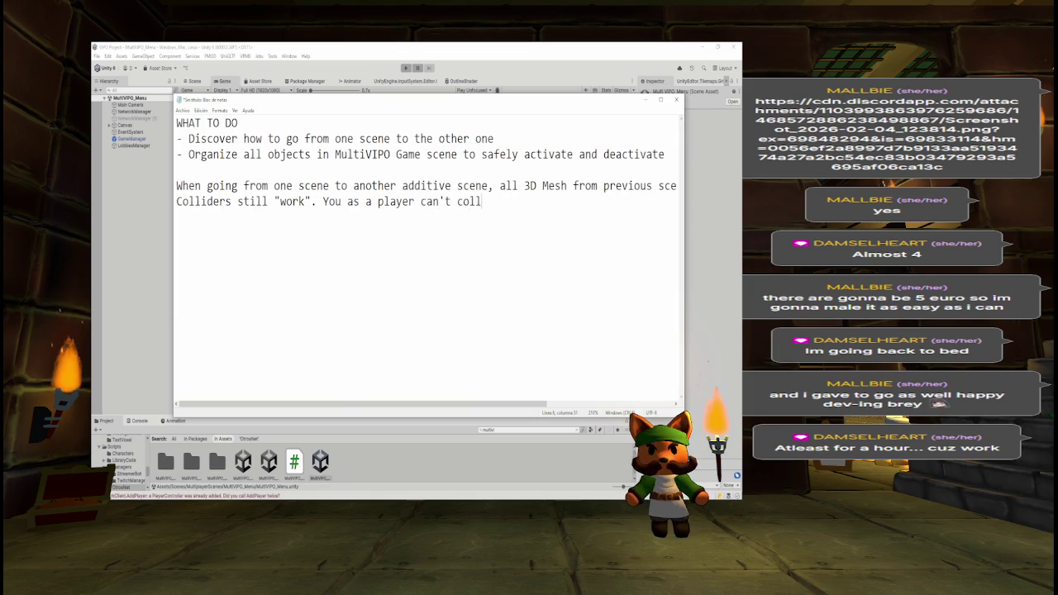
text(ide with b)
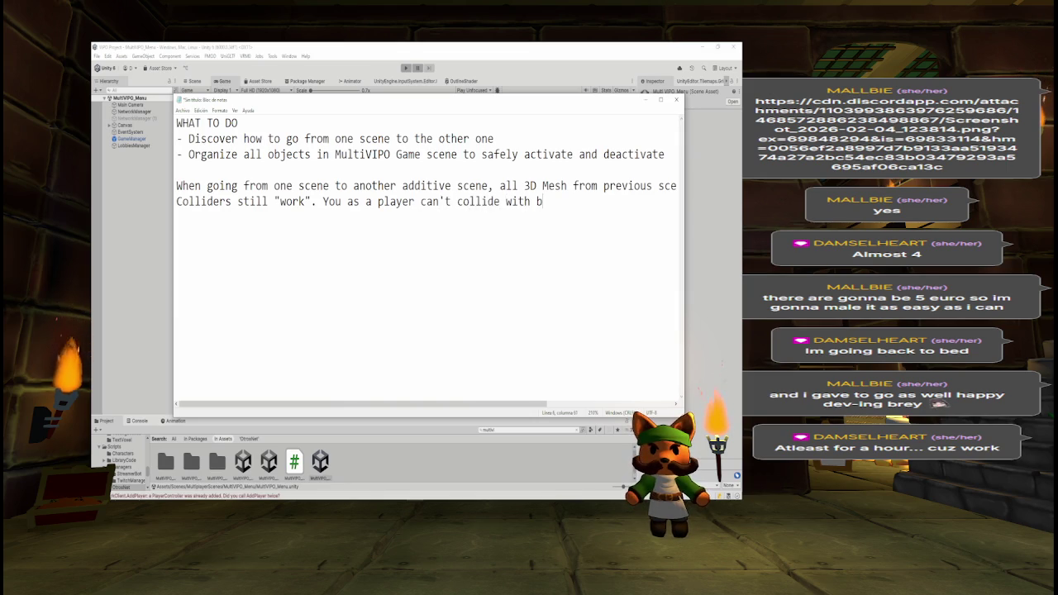
text(ut the camera )
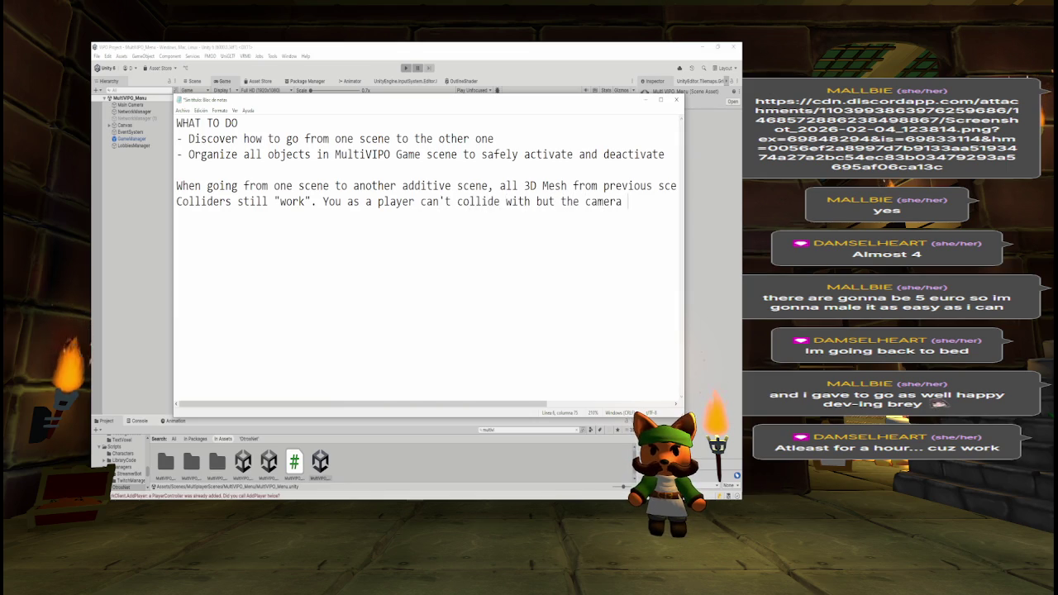
text(still detects it)
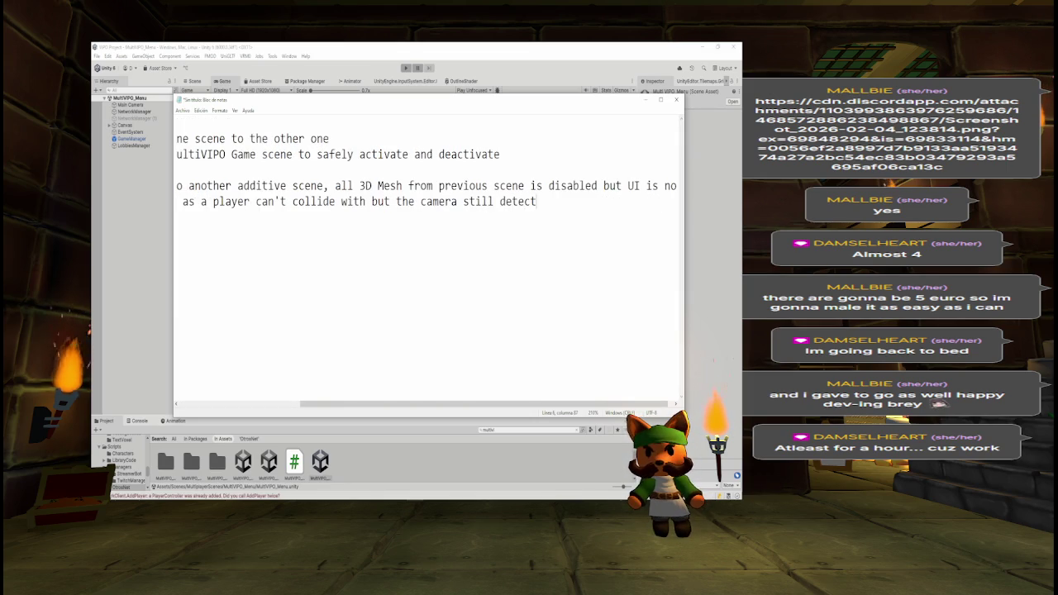
Step: Add an indented fix: easy to solve by moving the player somewhere else away
key(Return)
key(Tab)
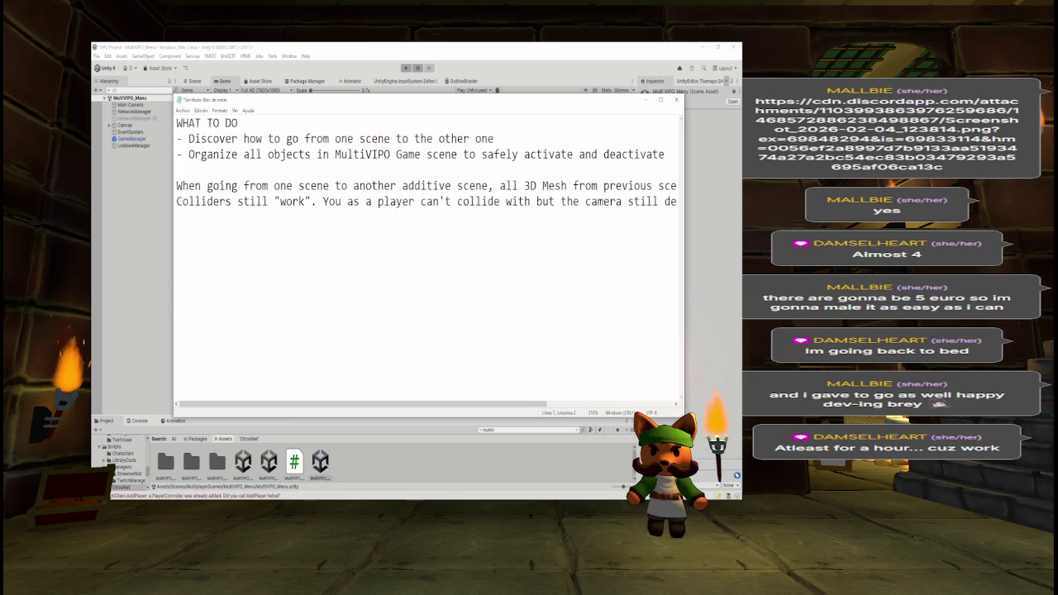
text(Easy st)
key(BackSpace)
key(BackSpace)
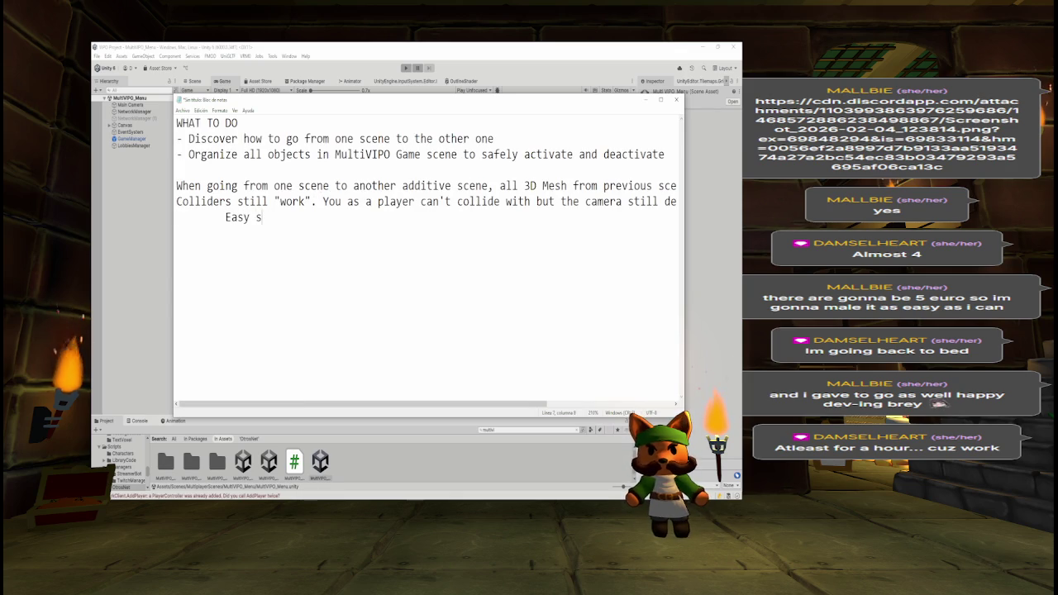
text(to solve i)
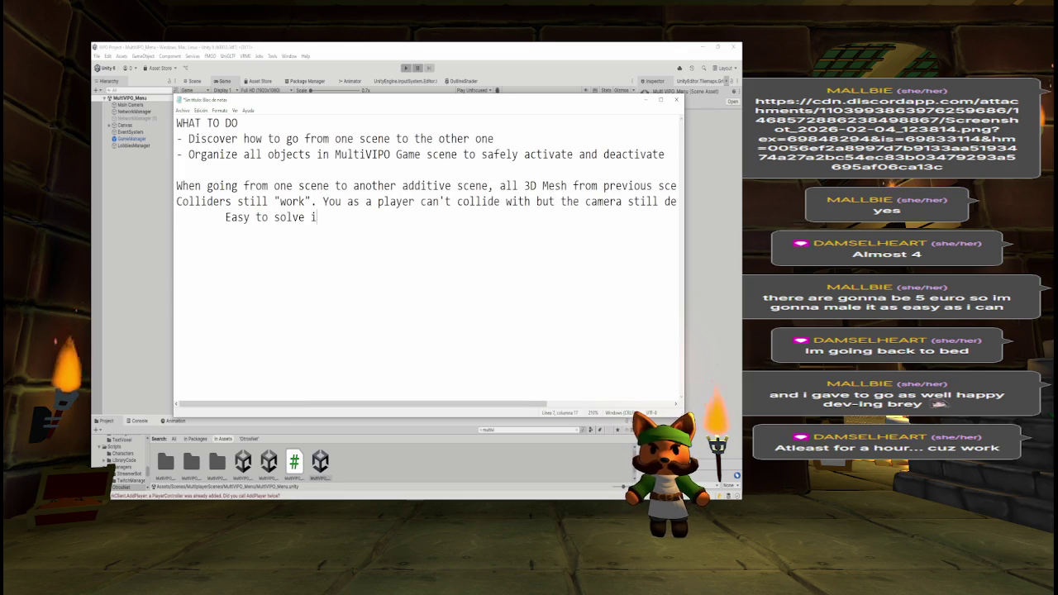
text(f w)
text(move th)
key(BackSpace)
key(BackSpace)
text(the )
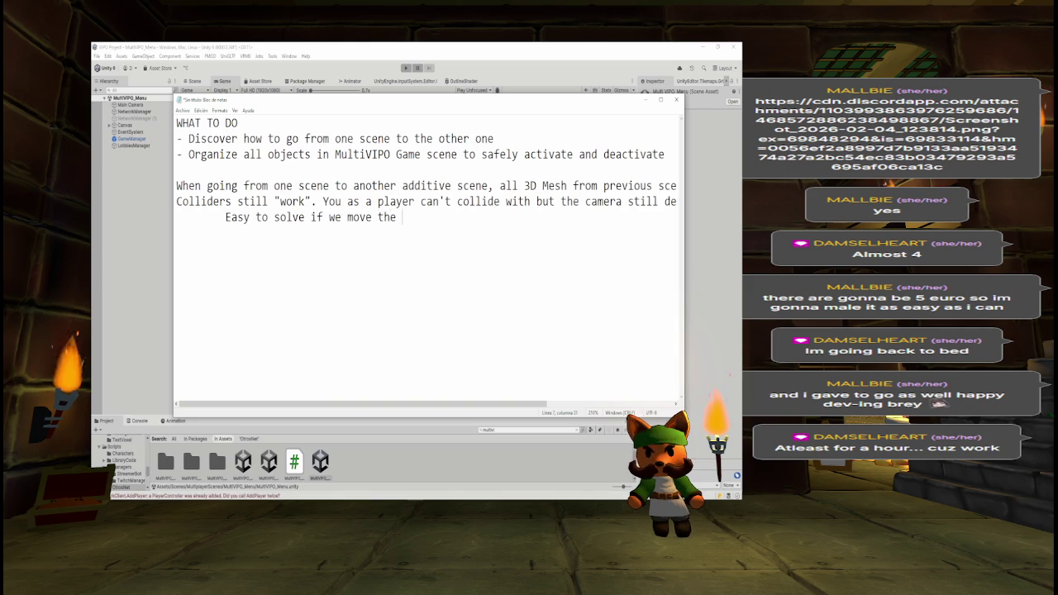
text(player some)
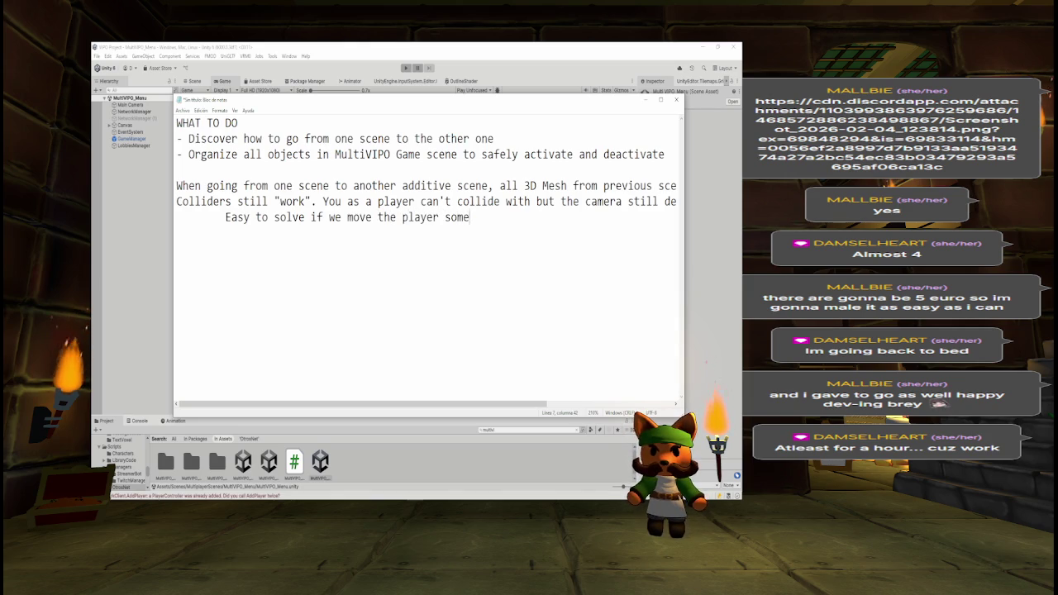
text(where els)
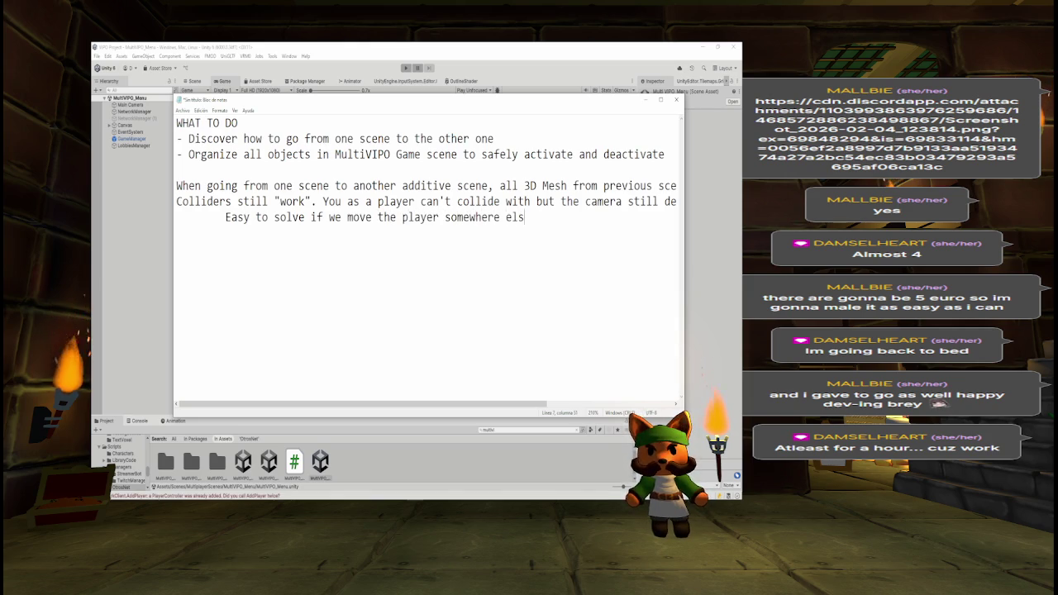
text(e away)
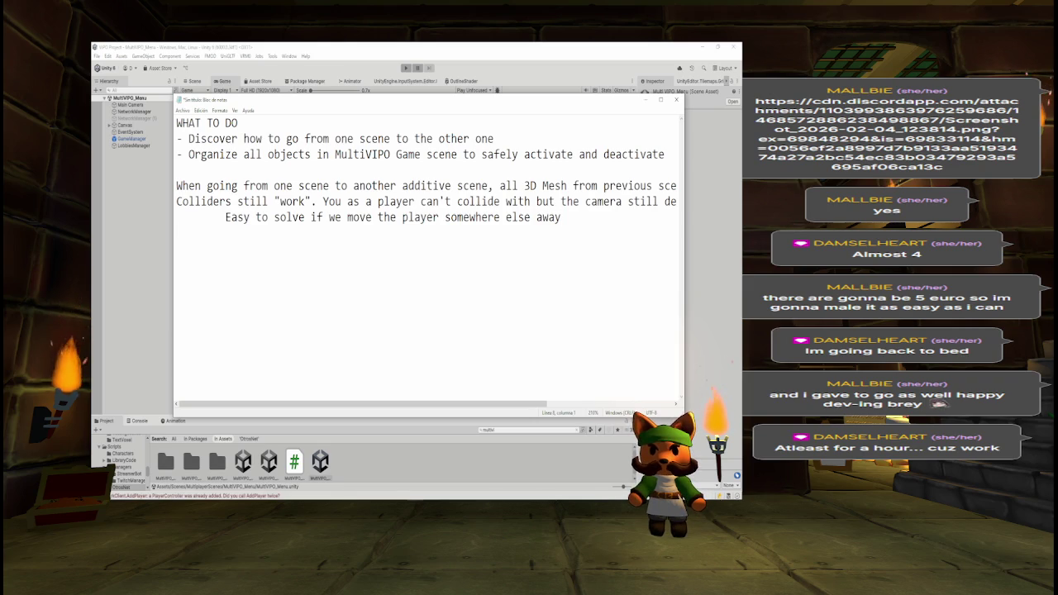
Step: Enlarge Unity's console to read errors, then add "Is it necessary to add player again?" to the notes
click(139, 422)
drag(207, 416, 224, 281)
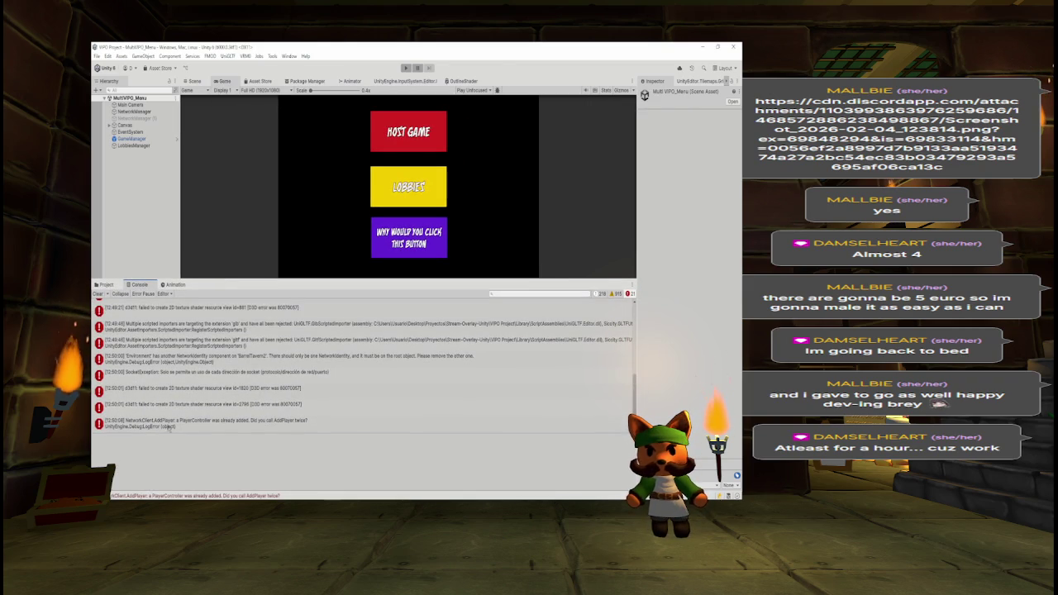
key(alt+Tab)
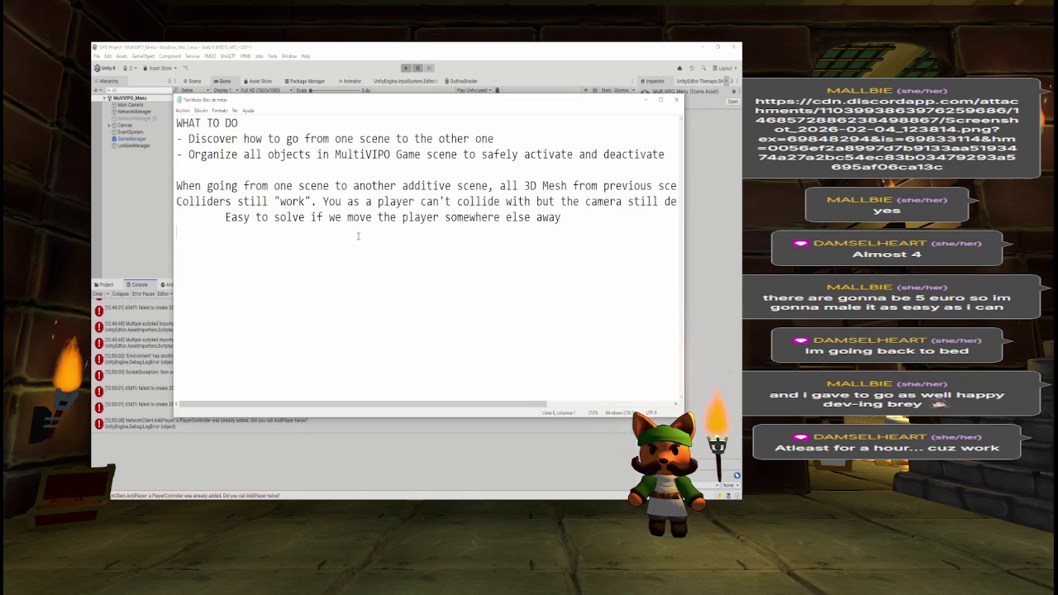
text(Is it )
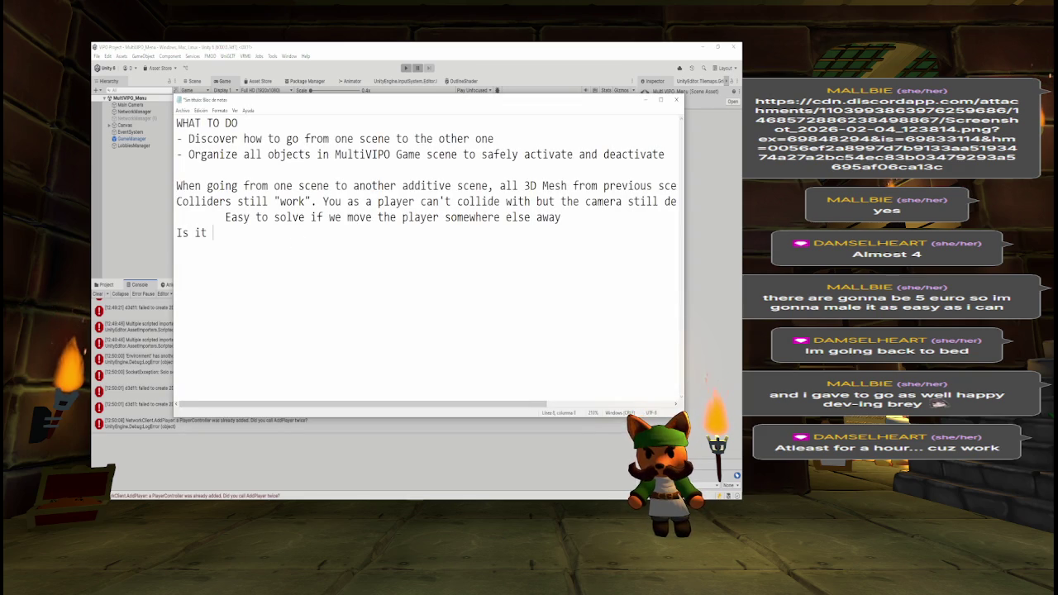
text(neccesarry)
key(BackSpace)
key(BackSpace)
key(BackSpace)
text(y )
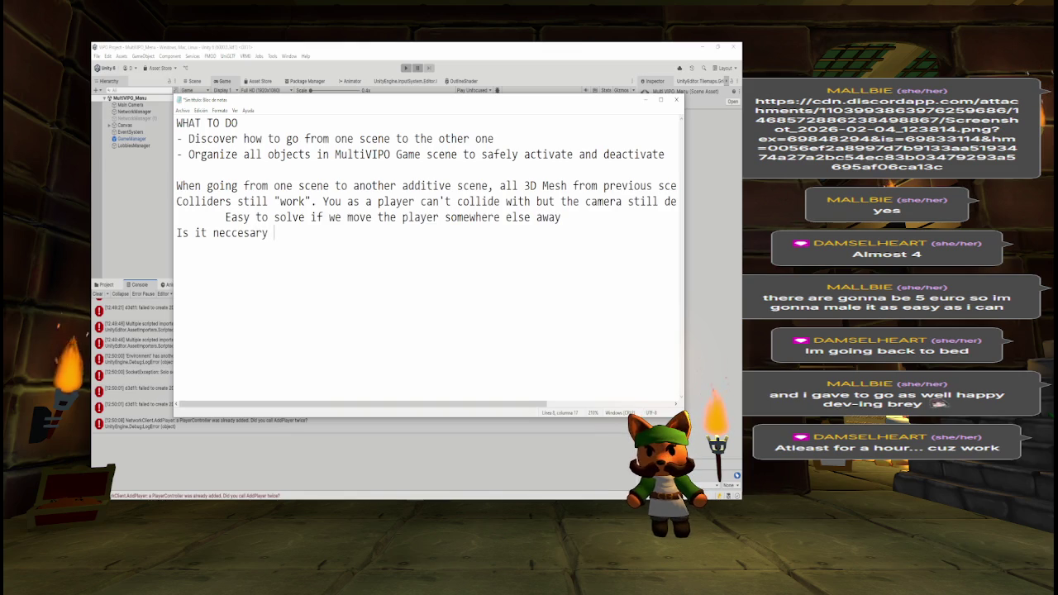
text(to add)
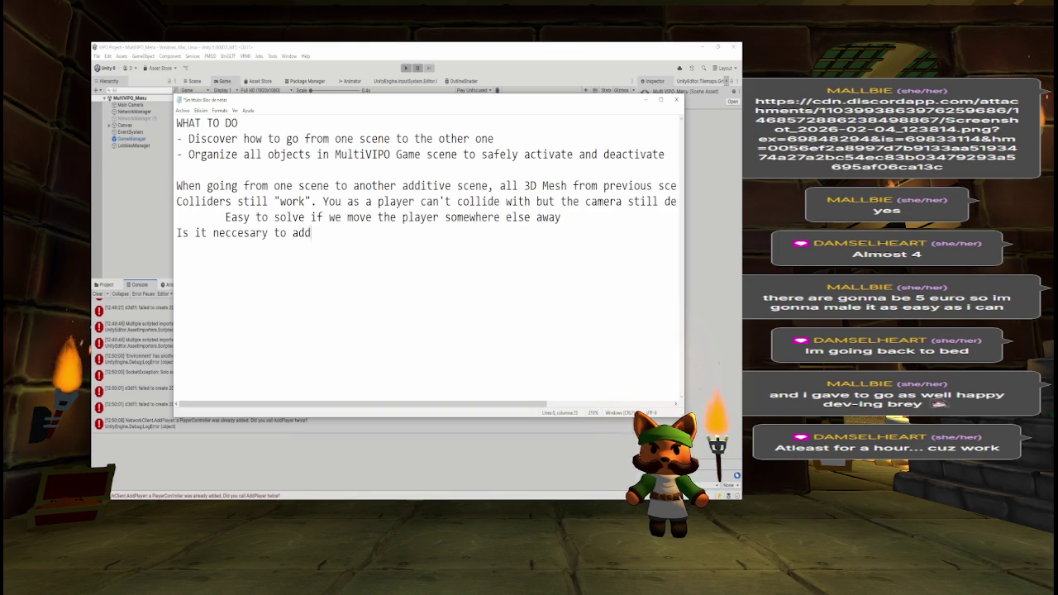
text( player again?)
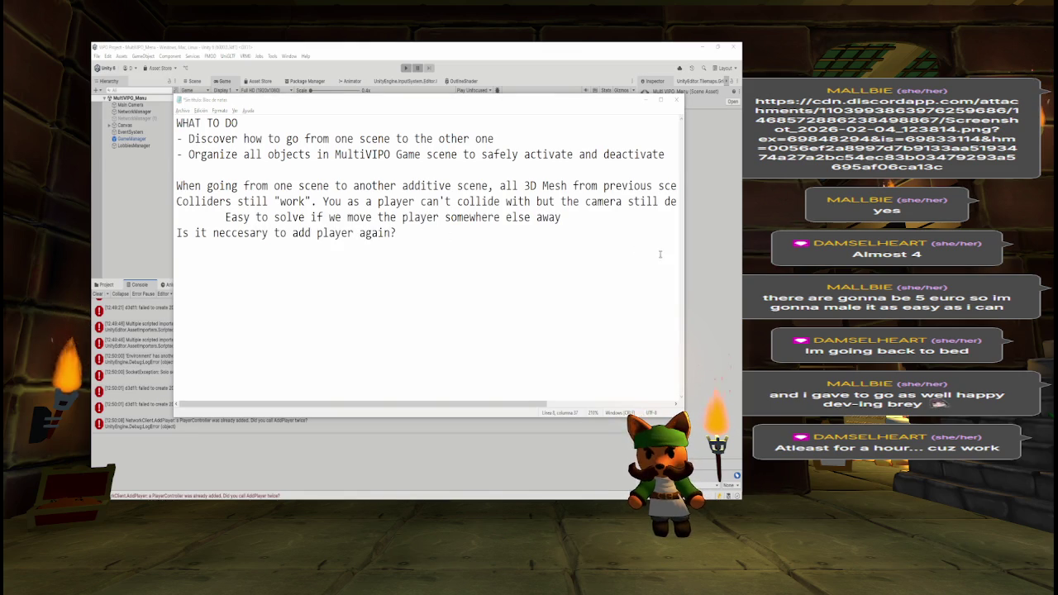
key(alt+Tab)
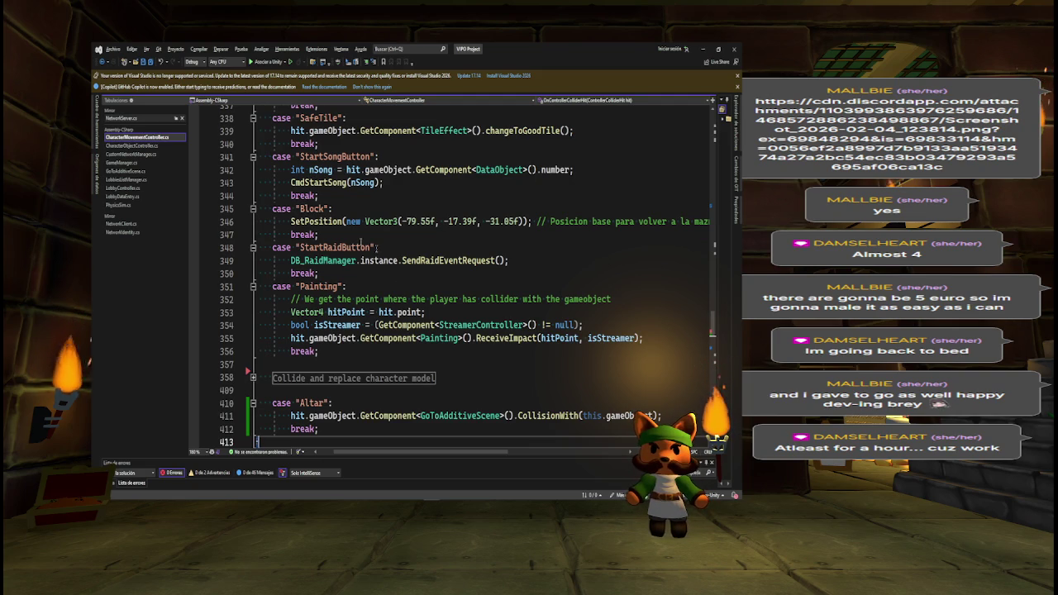
Step: Open GoToAdditiveScene.cs and inspect line 43's RemovePlayerForConnection call with RemovePlayerOptions.KeepActive
double_click(132, 145)
double_click(131, 154)
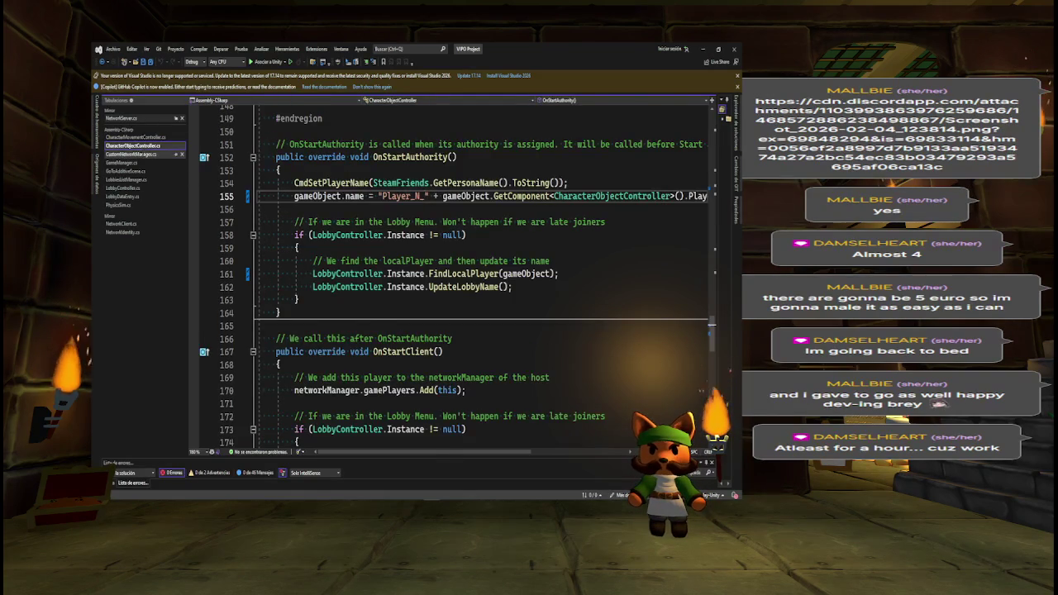
double_click(126, 171)
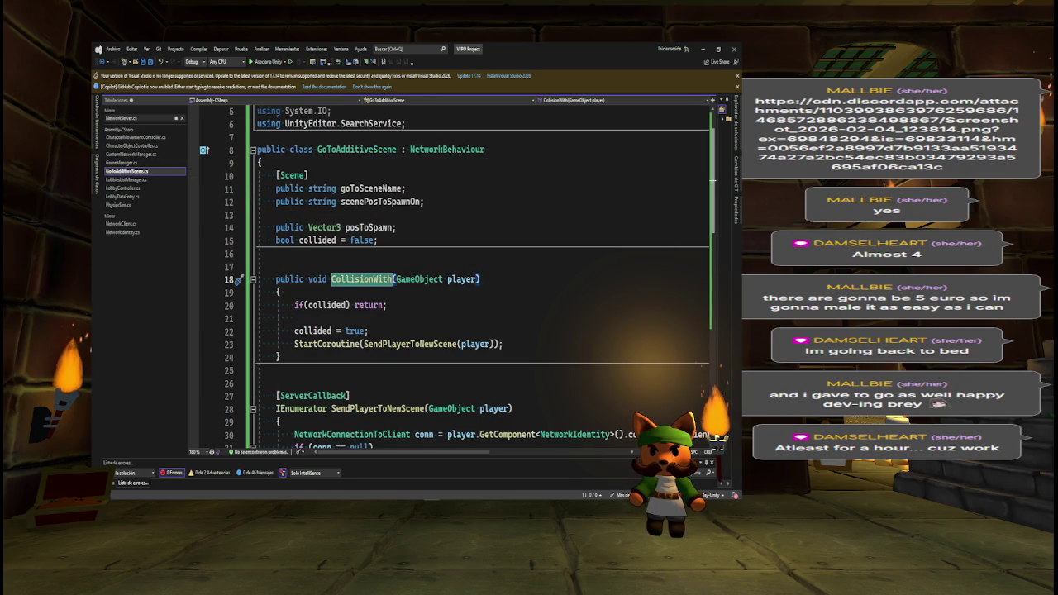
scroll(715, 185, down, 9)
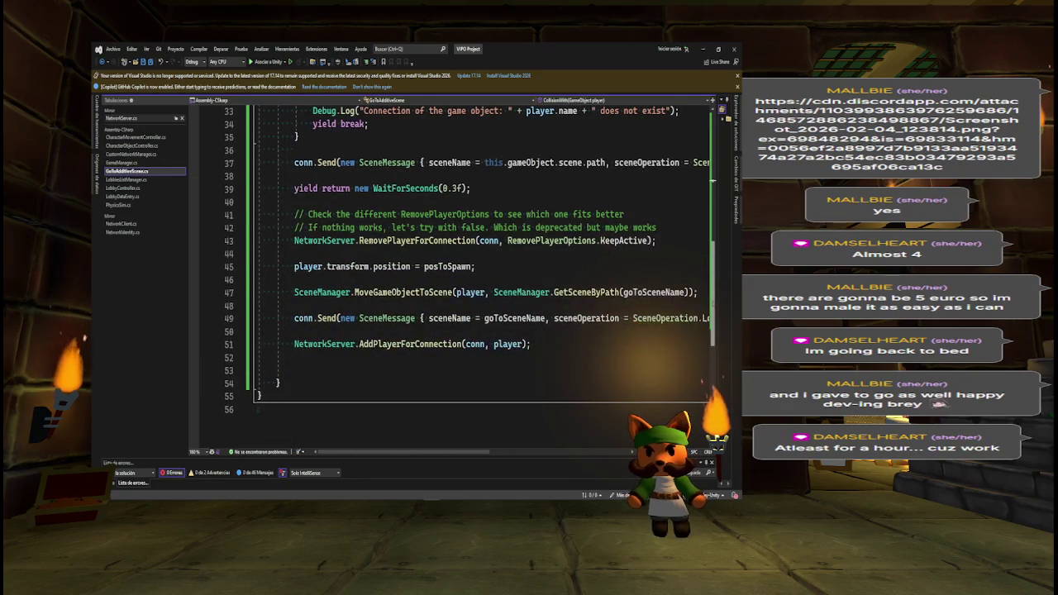
scroll(467, 266, up, 1)
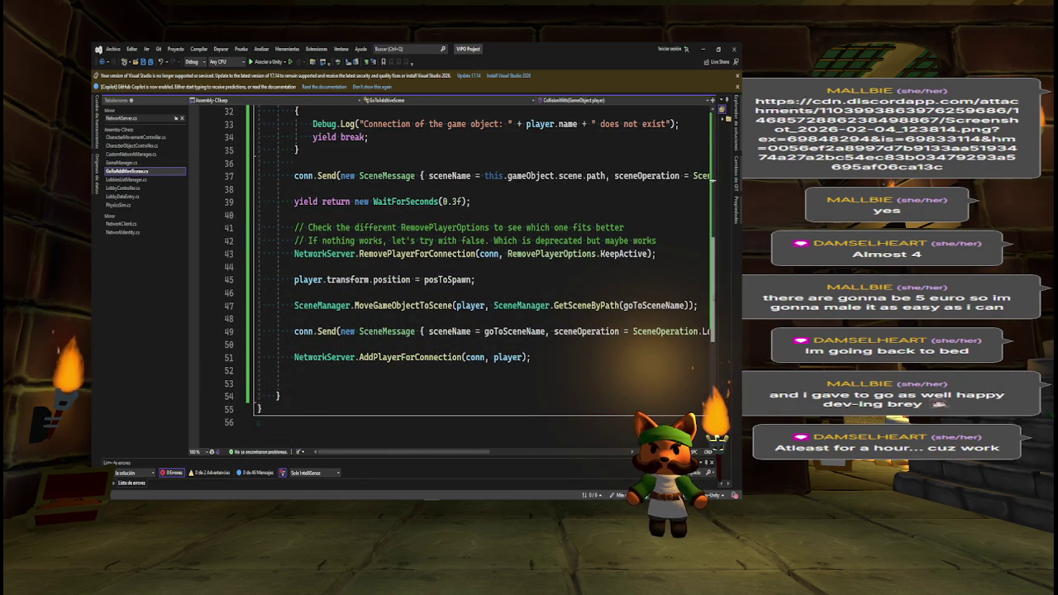
scroll(466, 266, up, 2)
double_click(463, 279)
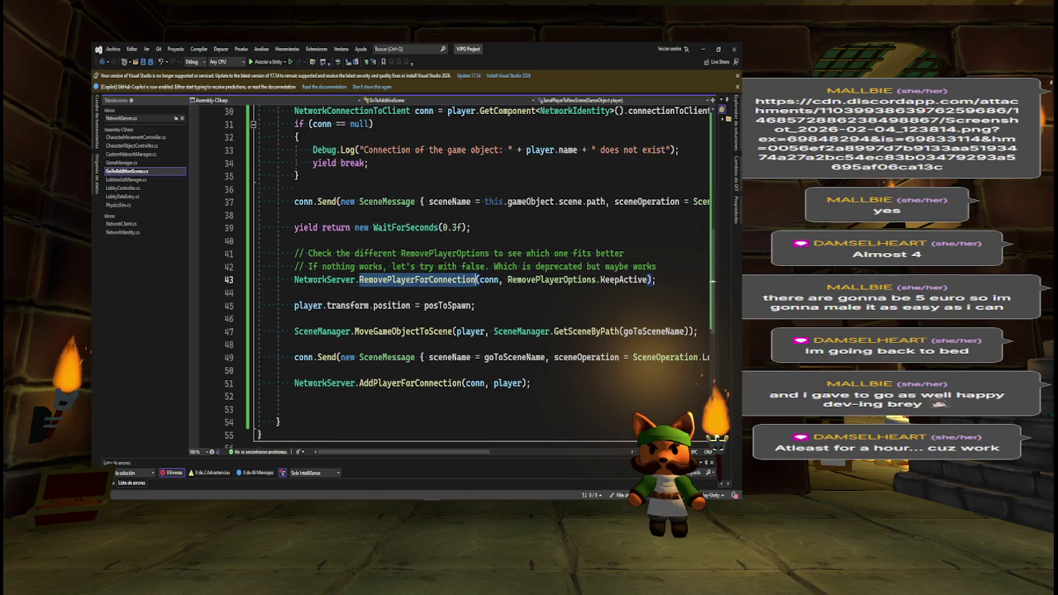
mouse_move(426, 281)
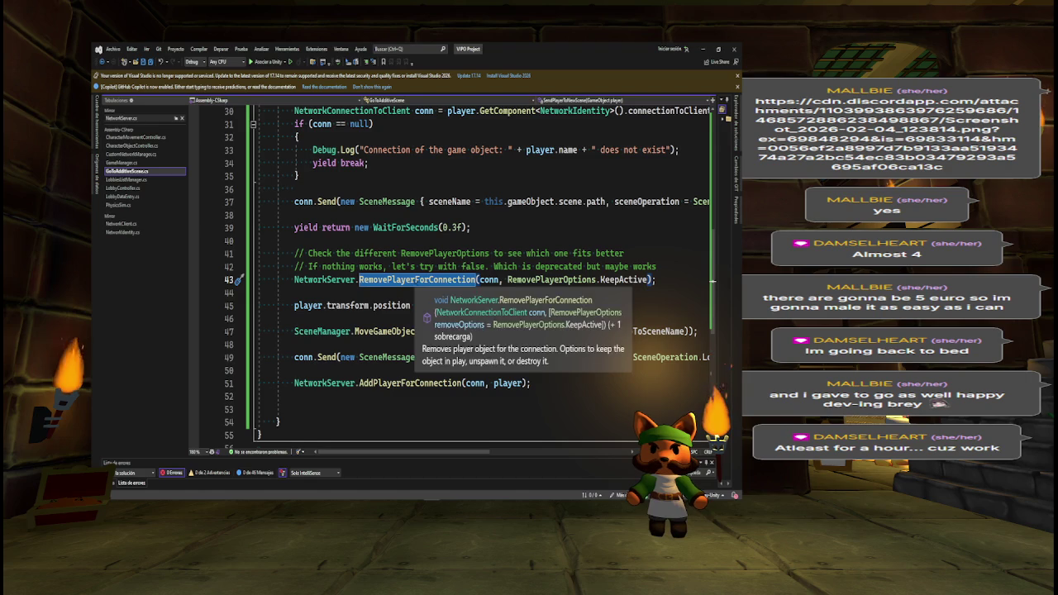
drag(507, 279, 648, 281)
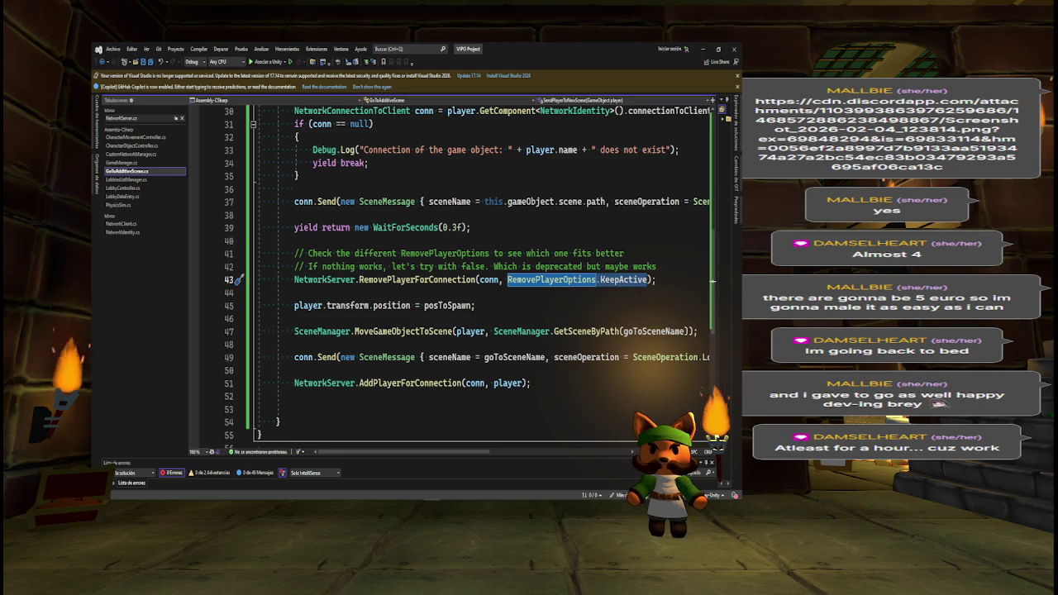
Step: Comment out the AddPlayerForConnection call on line 51 with //
double_click(439, 383)
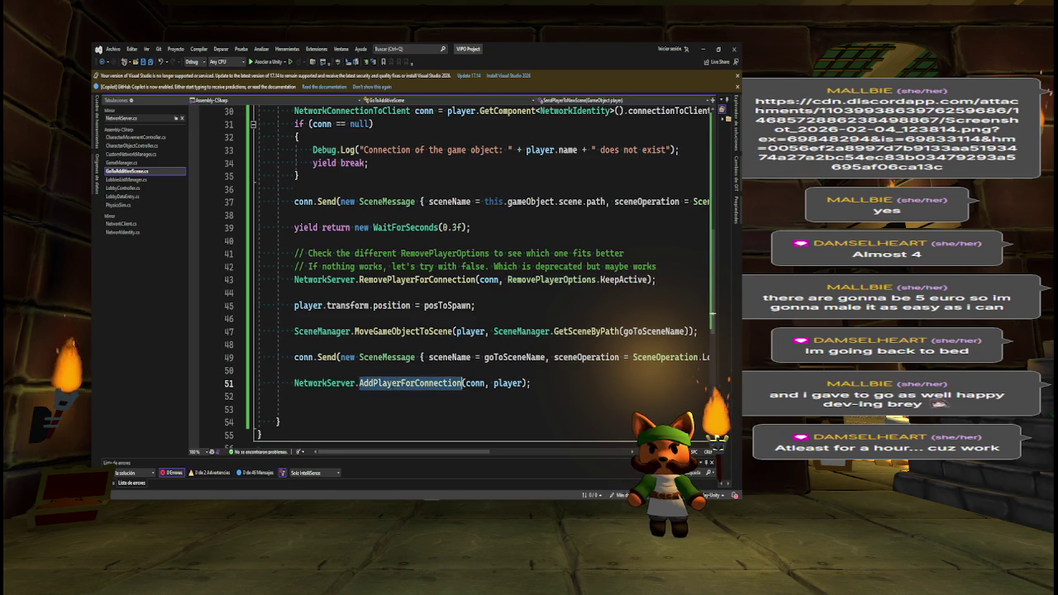
click(322, 383)
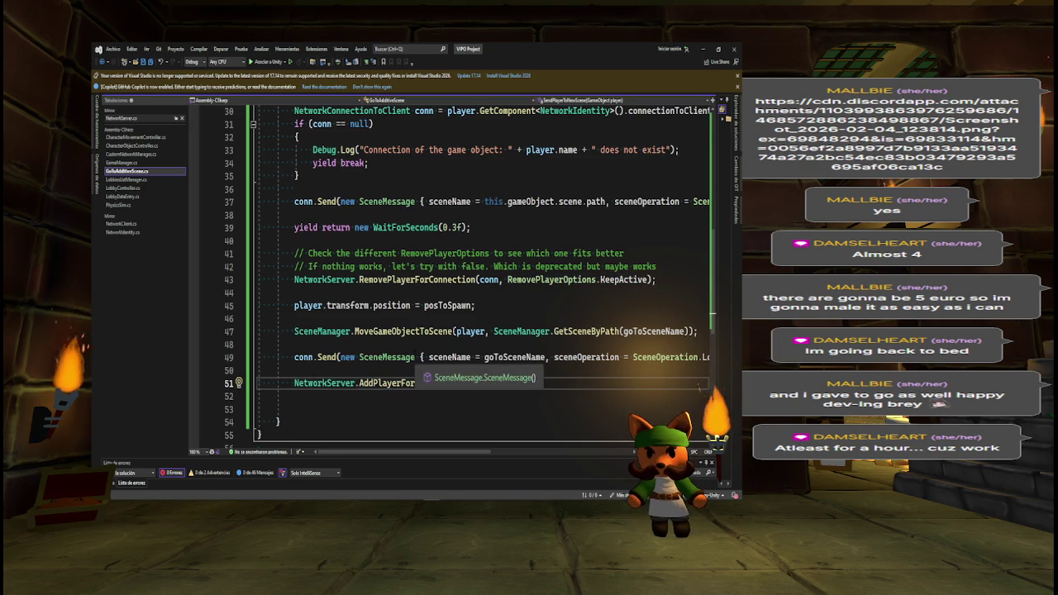
key(Home)
text(//)
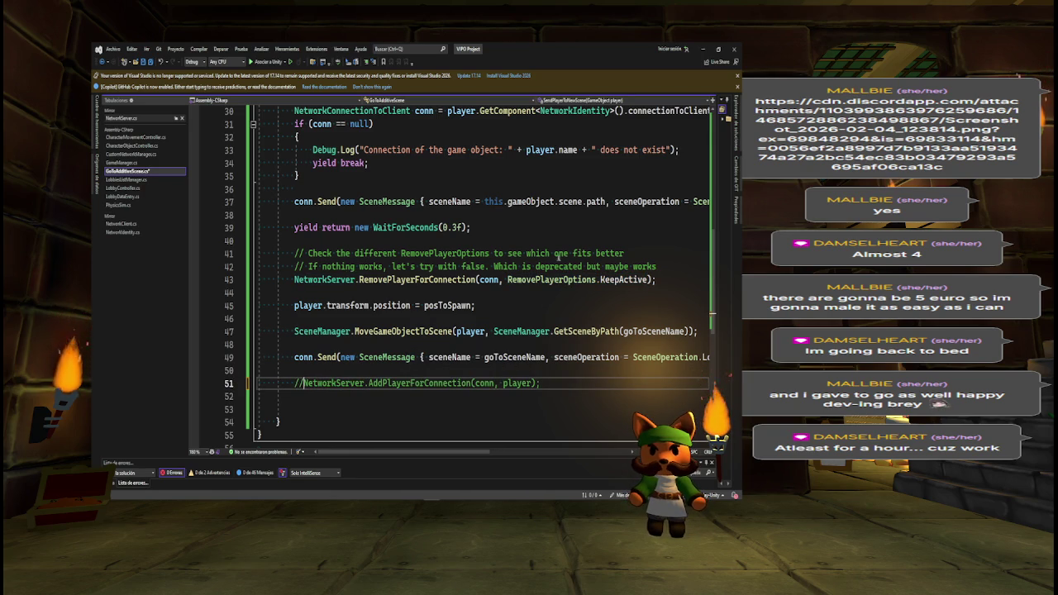
drag(506, 279, 656, 280)
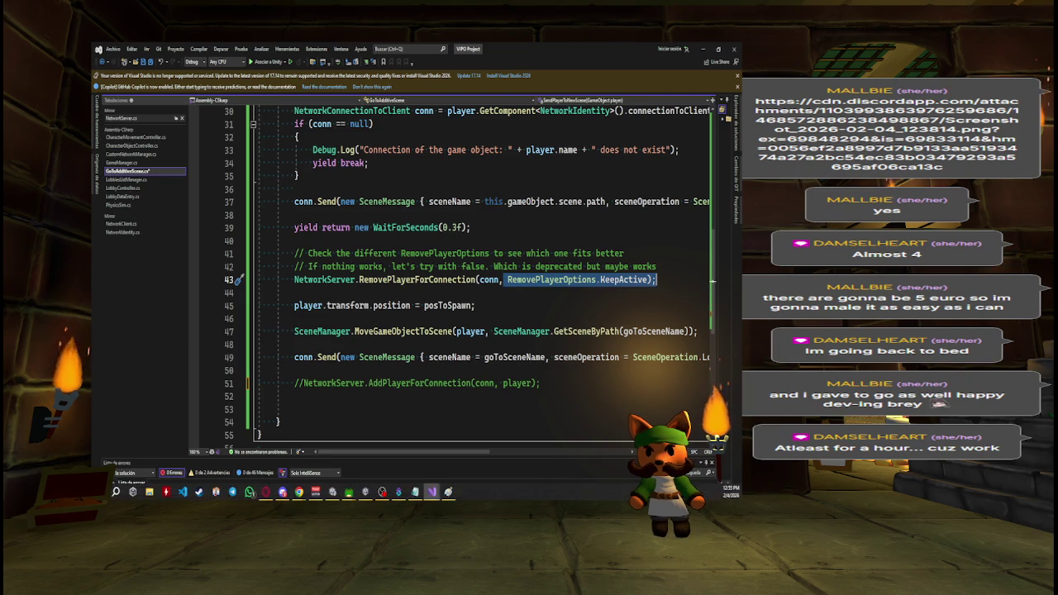
click(702, 49)
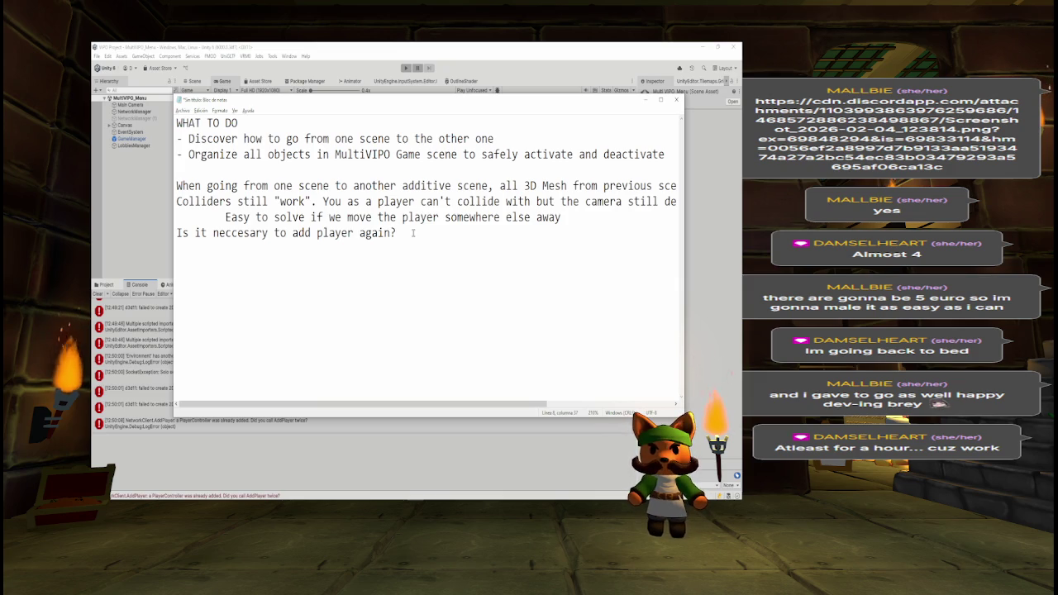
Step: Add a note that the additive scene's rigibody ball isn't pushed, questioning that scene's Physics System
text(Pny)
key(BackSpace)
key(BackSpace)
key(BackSpace)
text(B)
text(all fr)
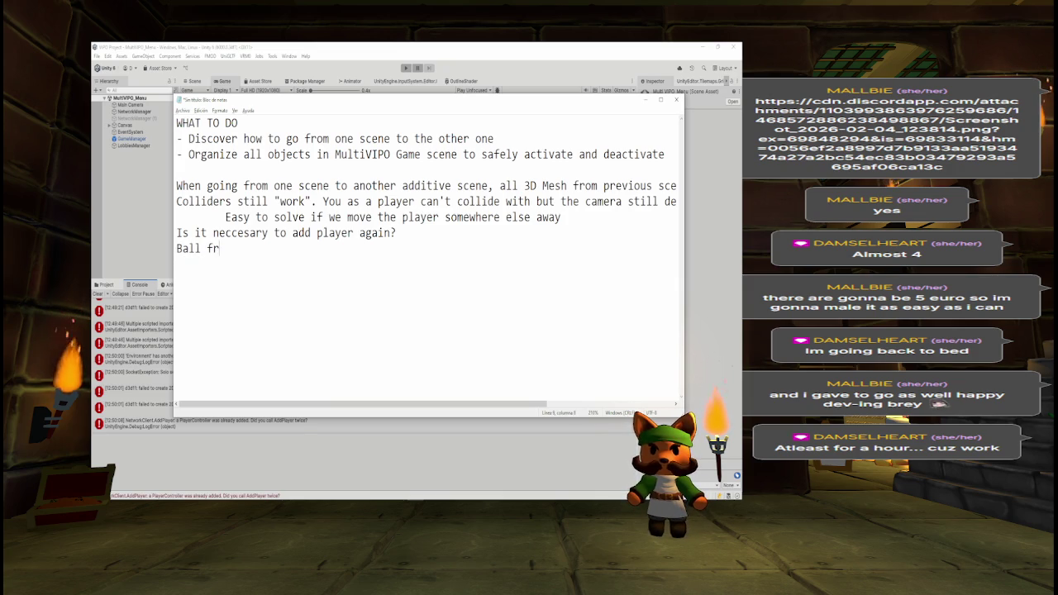
text(om Add)
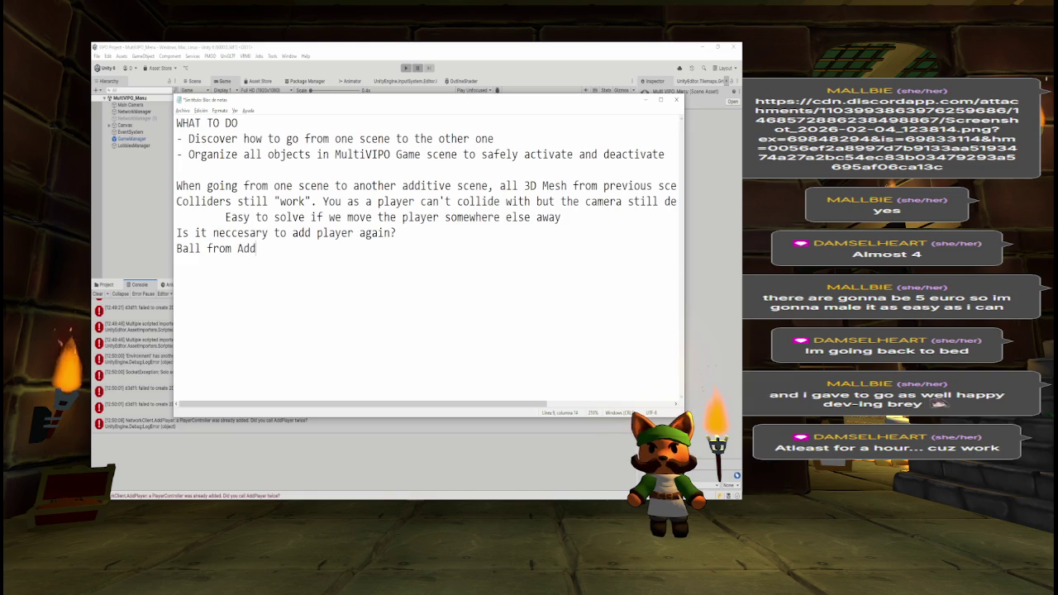
text(itive)
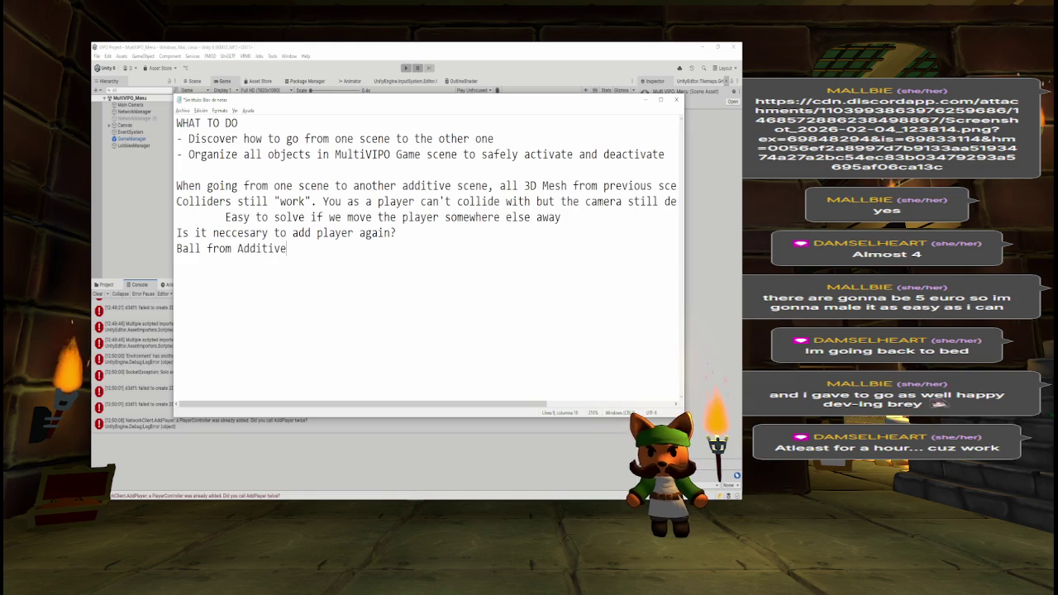
text( sc)
text(ene with rigibody)
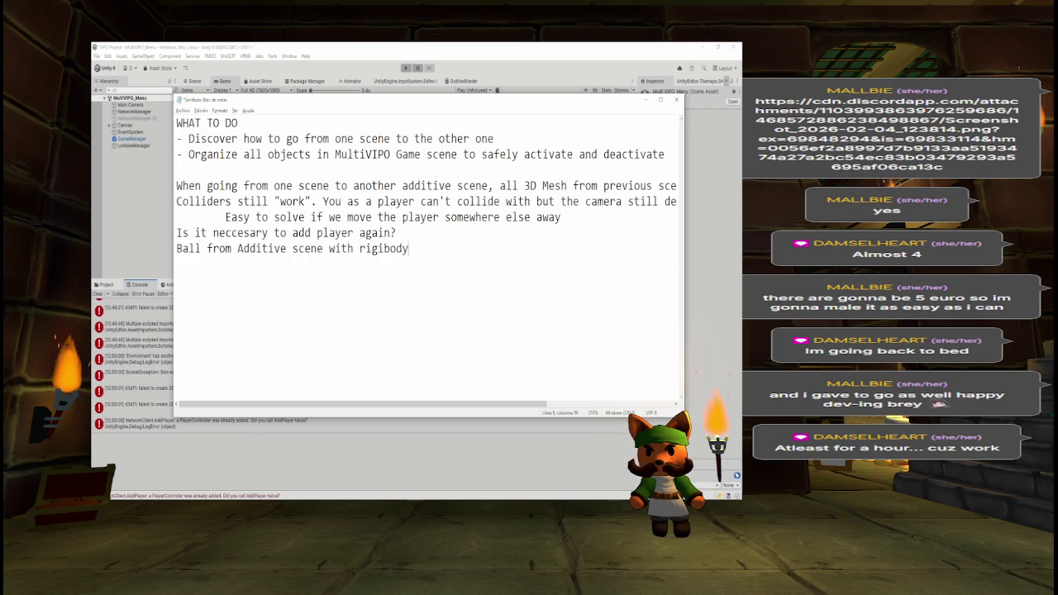
text( i)
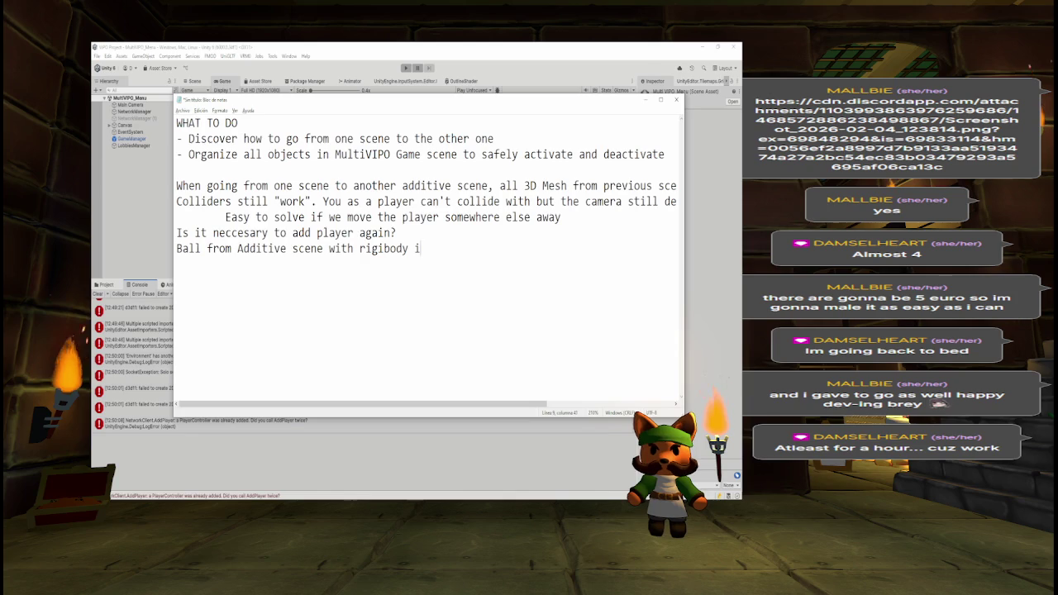
text(s not being pushe)
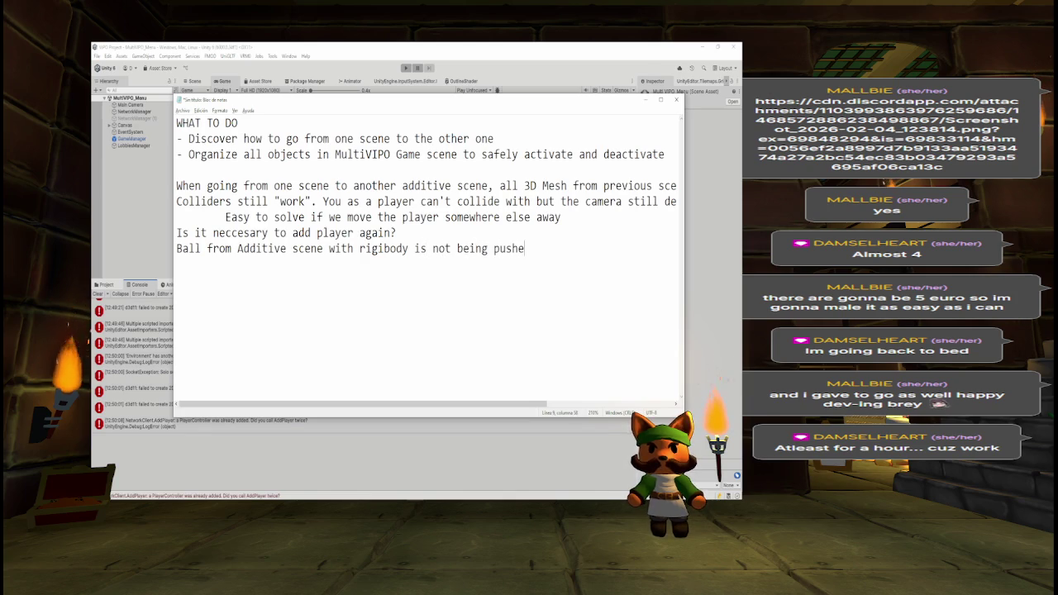
text(dIs the )
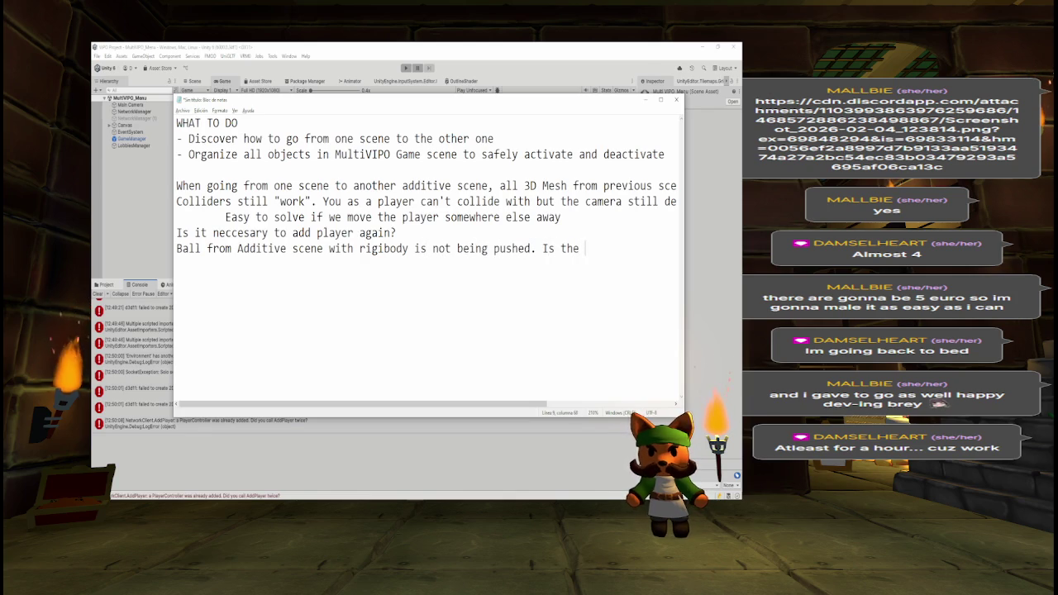
text(hysics)
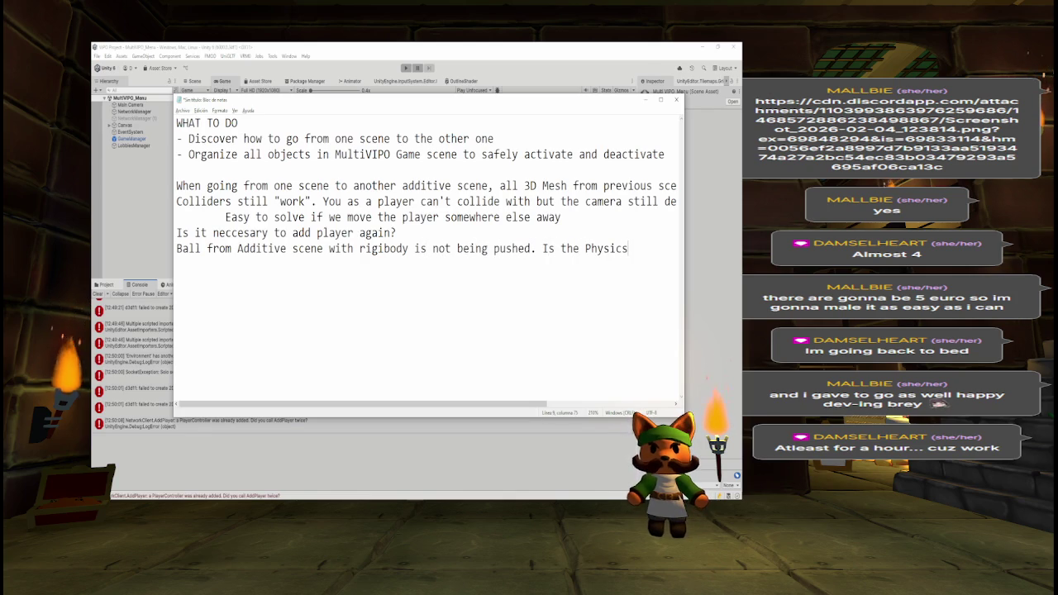
text( System )
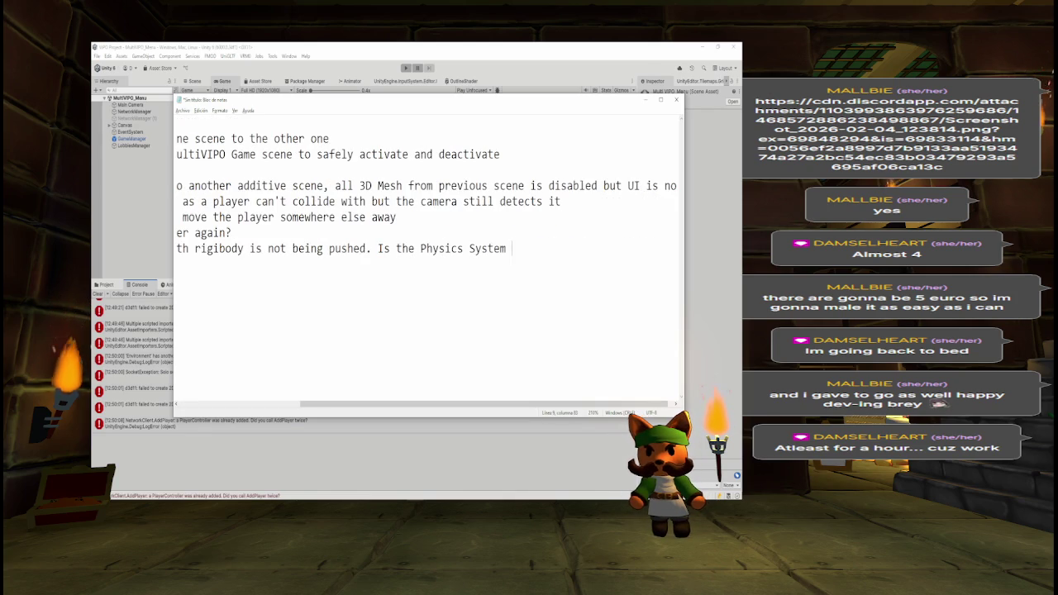
text(from that sce)
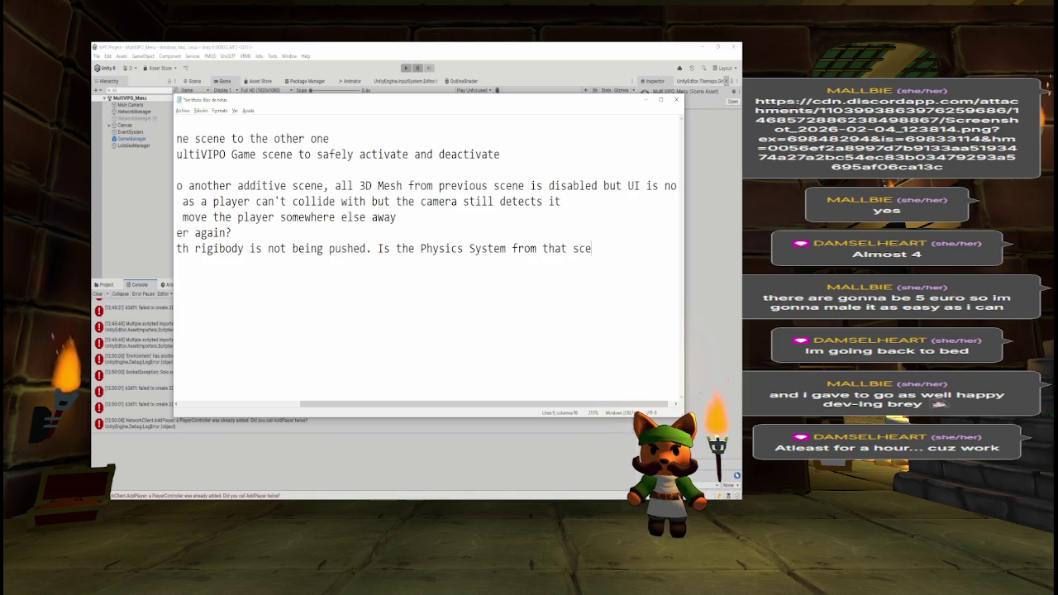
text(ne not working?)
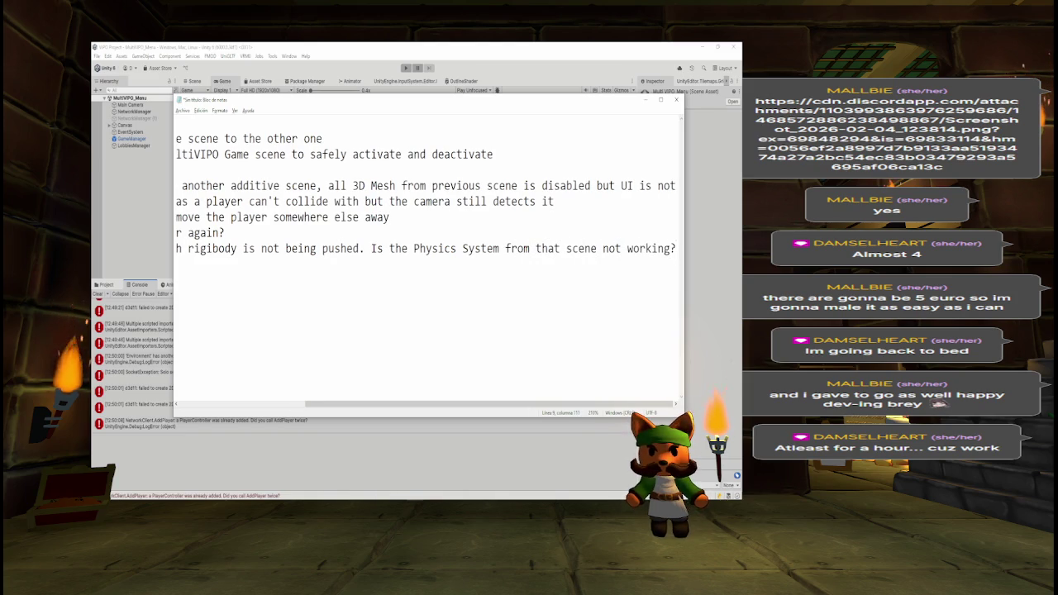
key(Return)
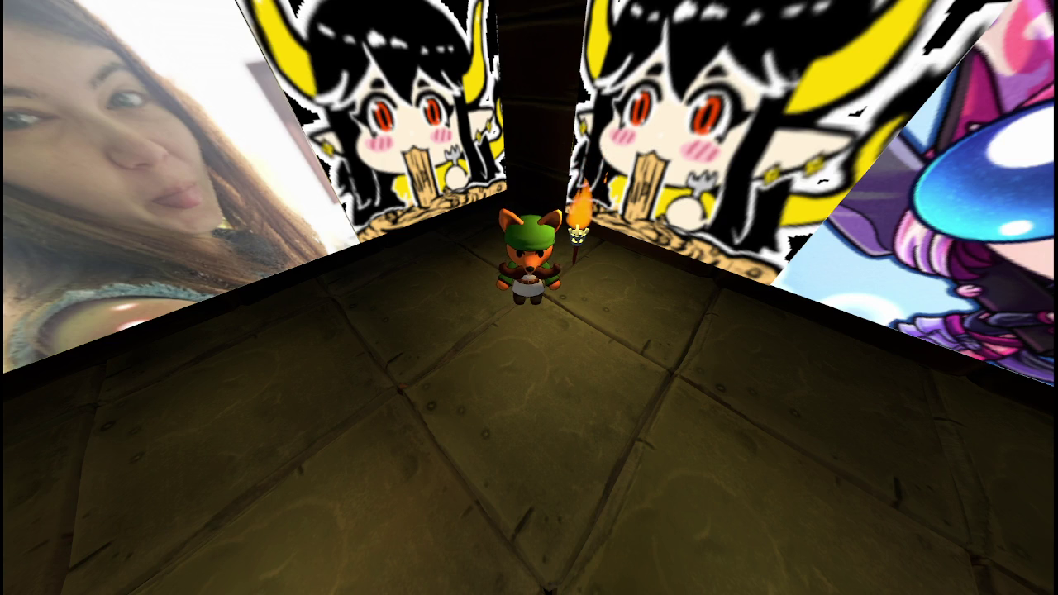
Step: Walk the fox forward to the back wall and sideways beside the torch
key(w)
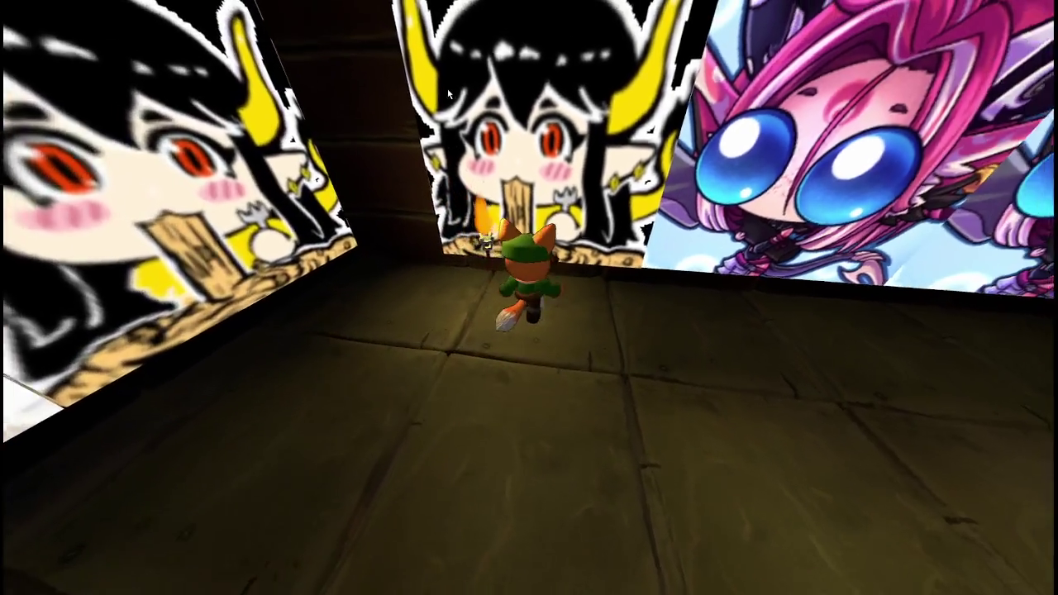
key(d)
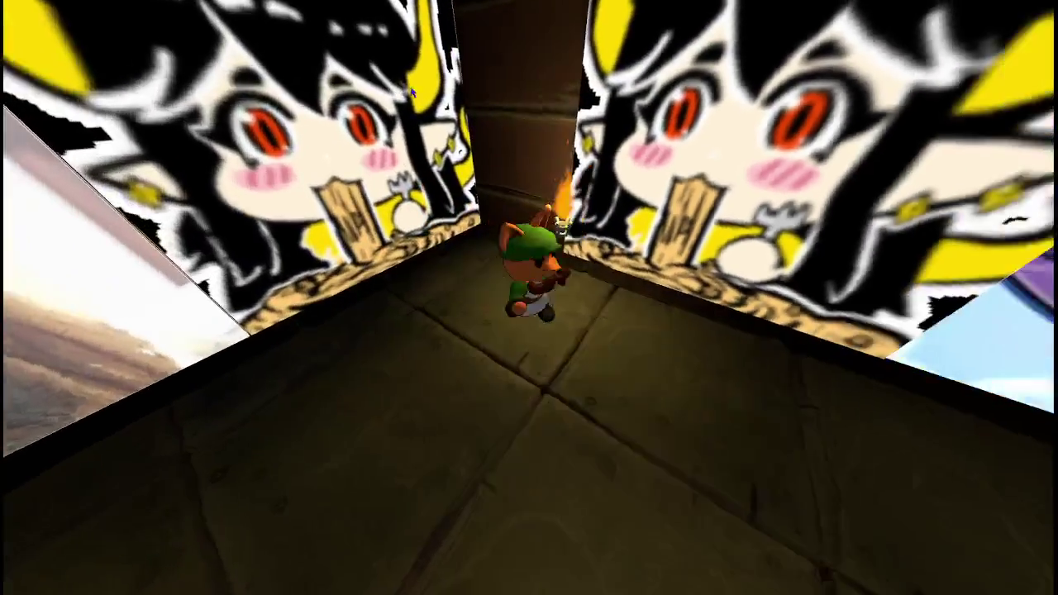